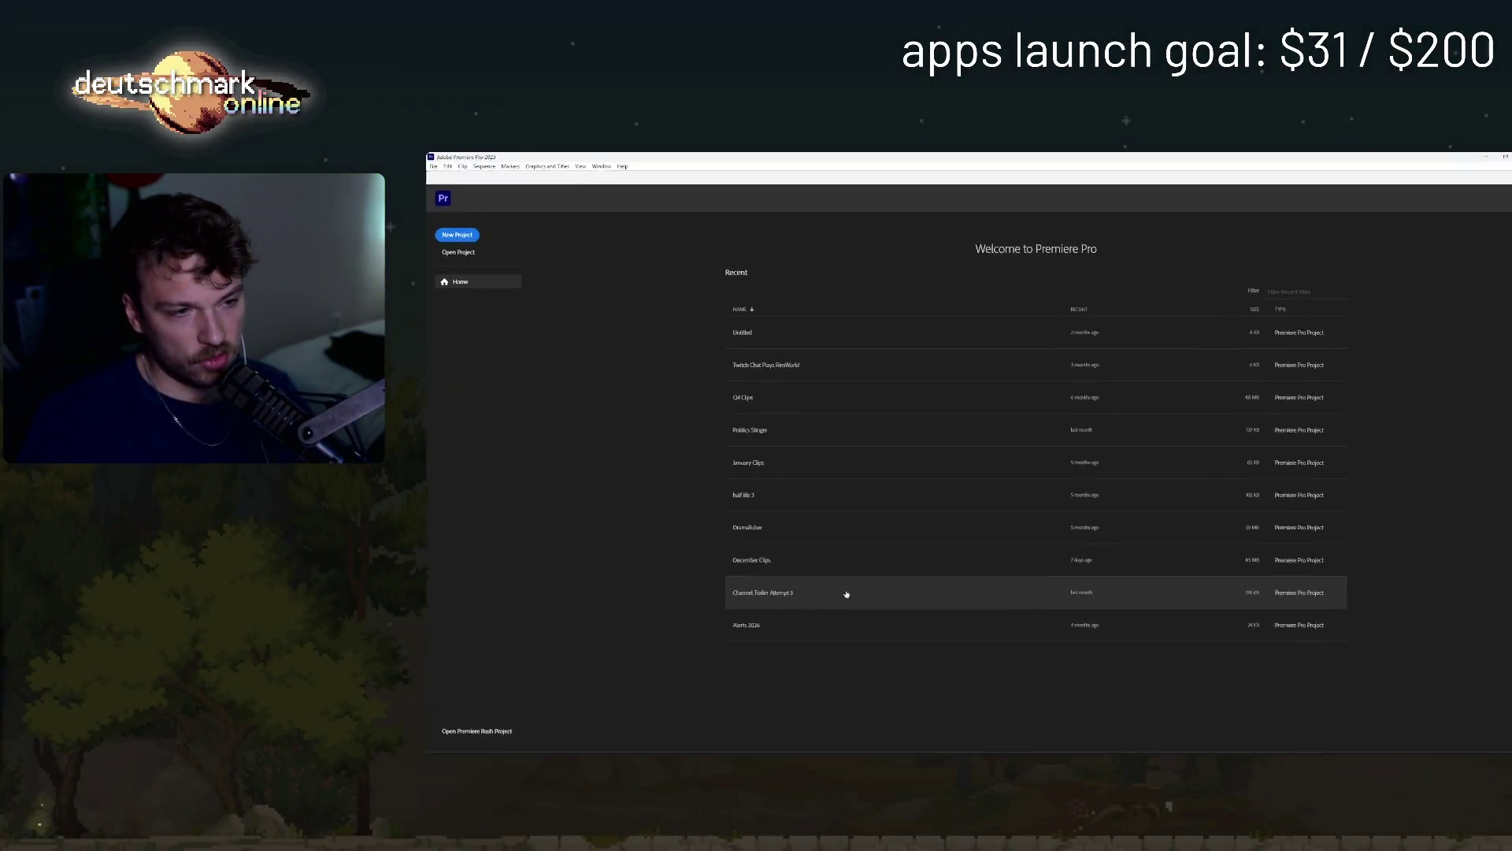
- Open the Channel Trailer Attempt 3 project and switch past the music player back to Premiere Pro
left_click(847, 594)
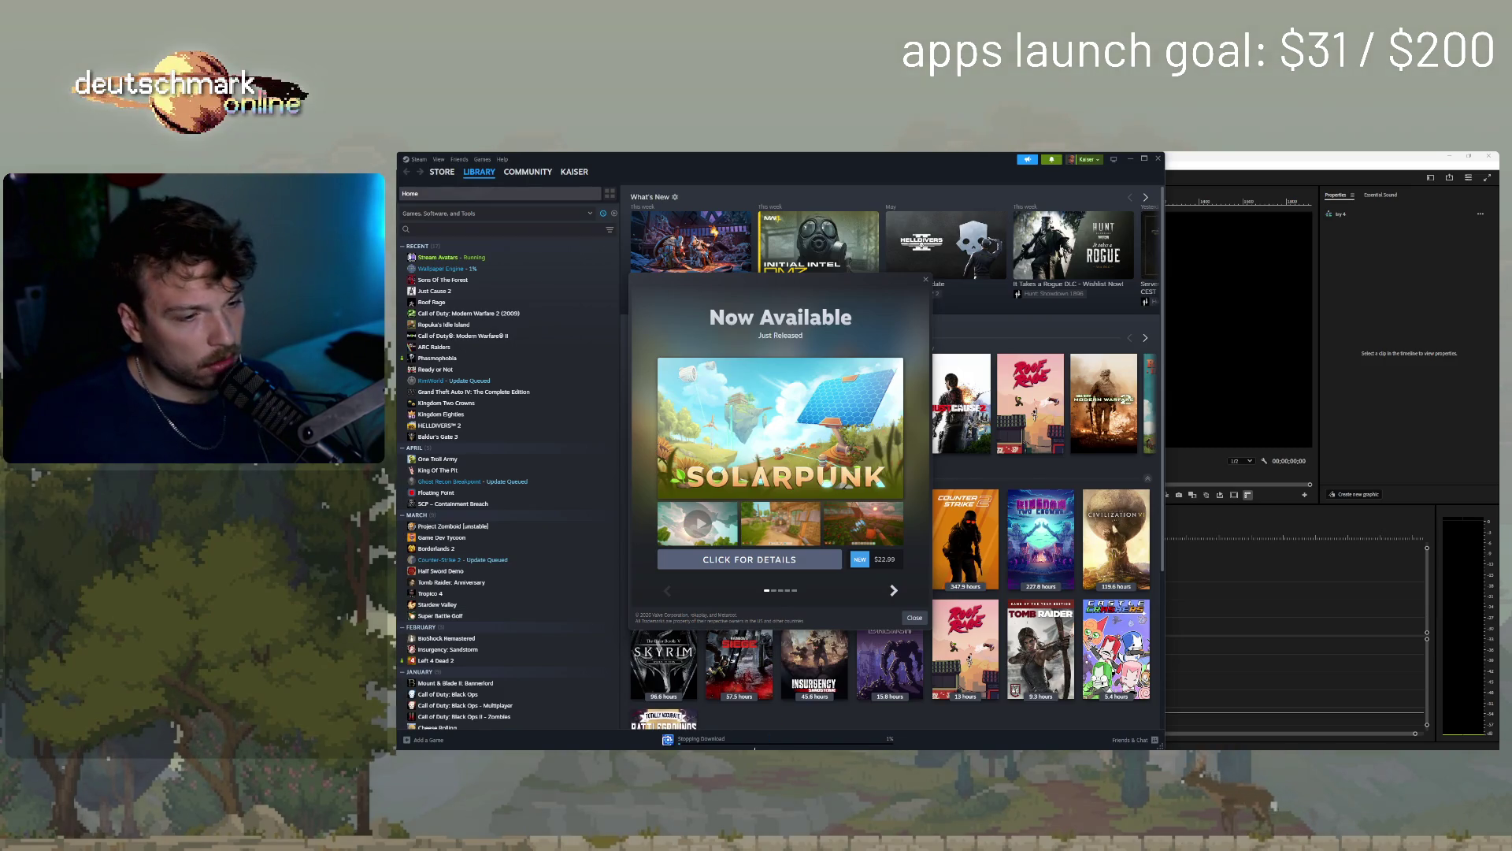
key("alt+Tab")
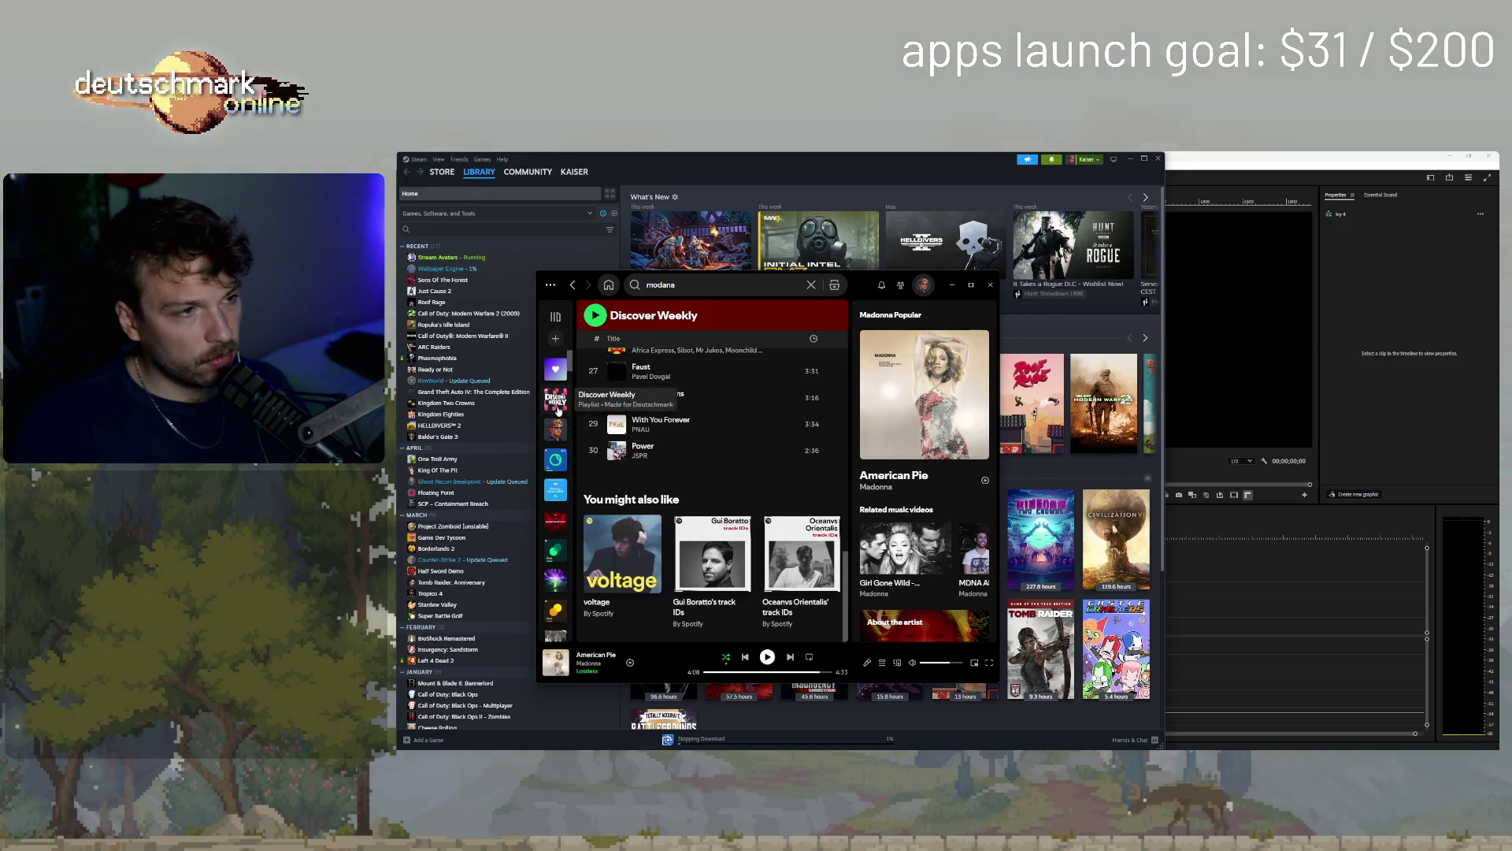
key("alt+Tab")
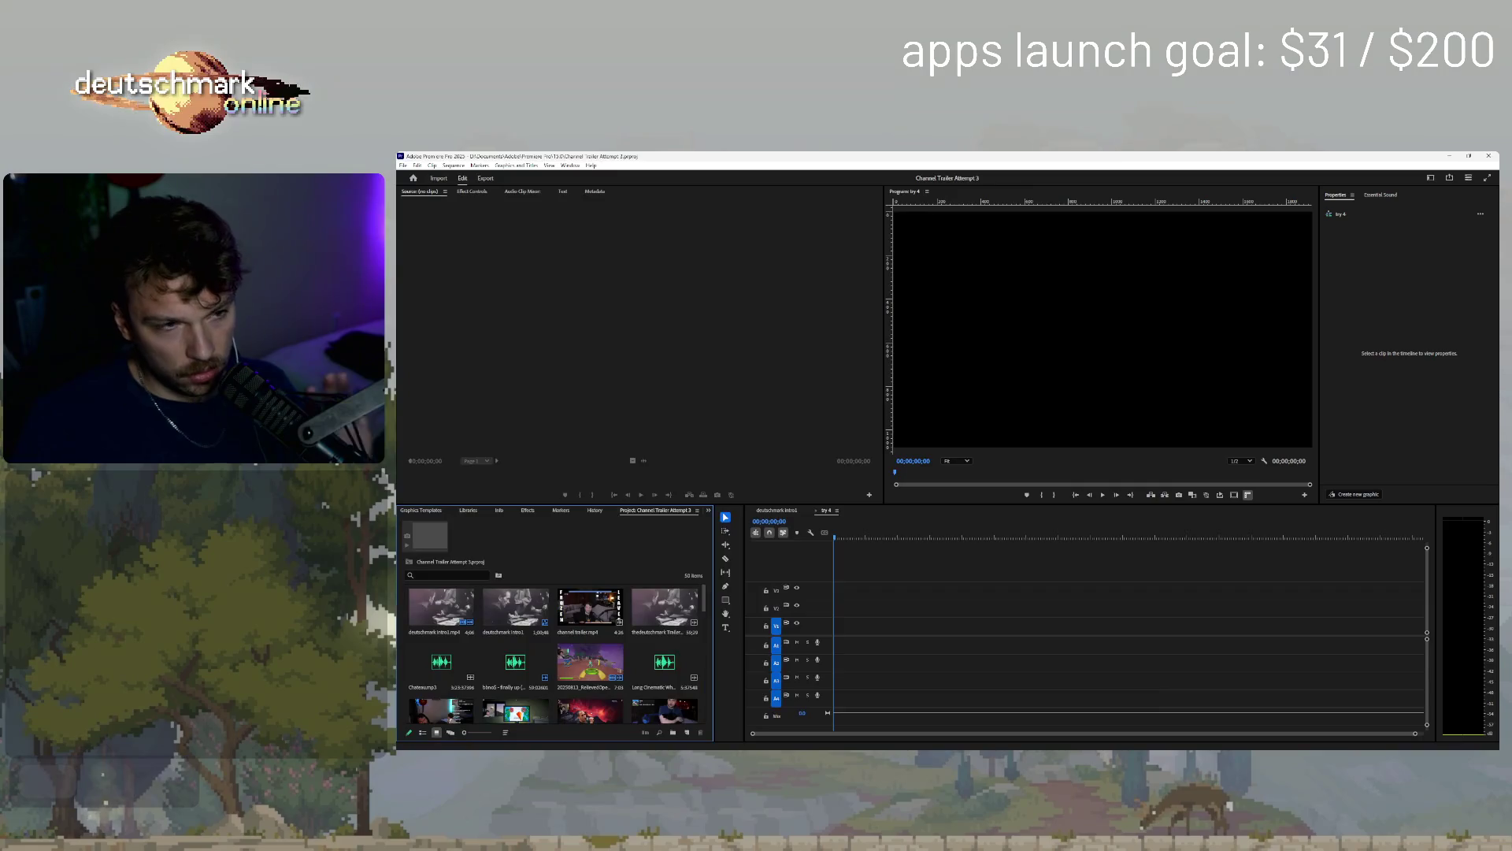
- Preview the deutschmark intro1 sequence's opening full-screen, then bring up Windows quick settings
left_click(820, 544)
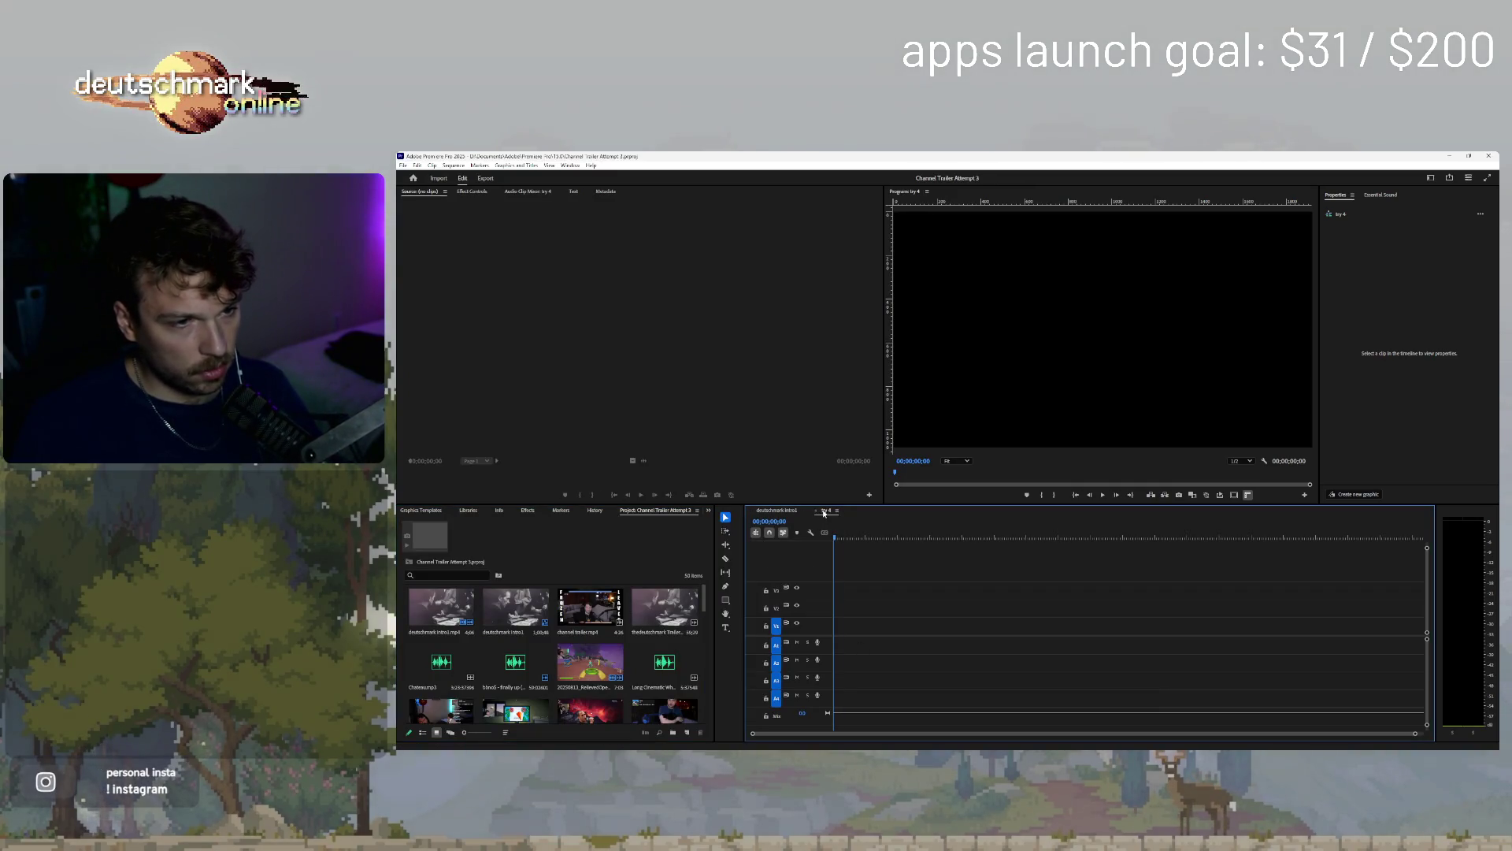
left_click(777, 510)
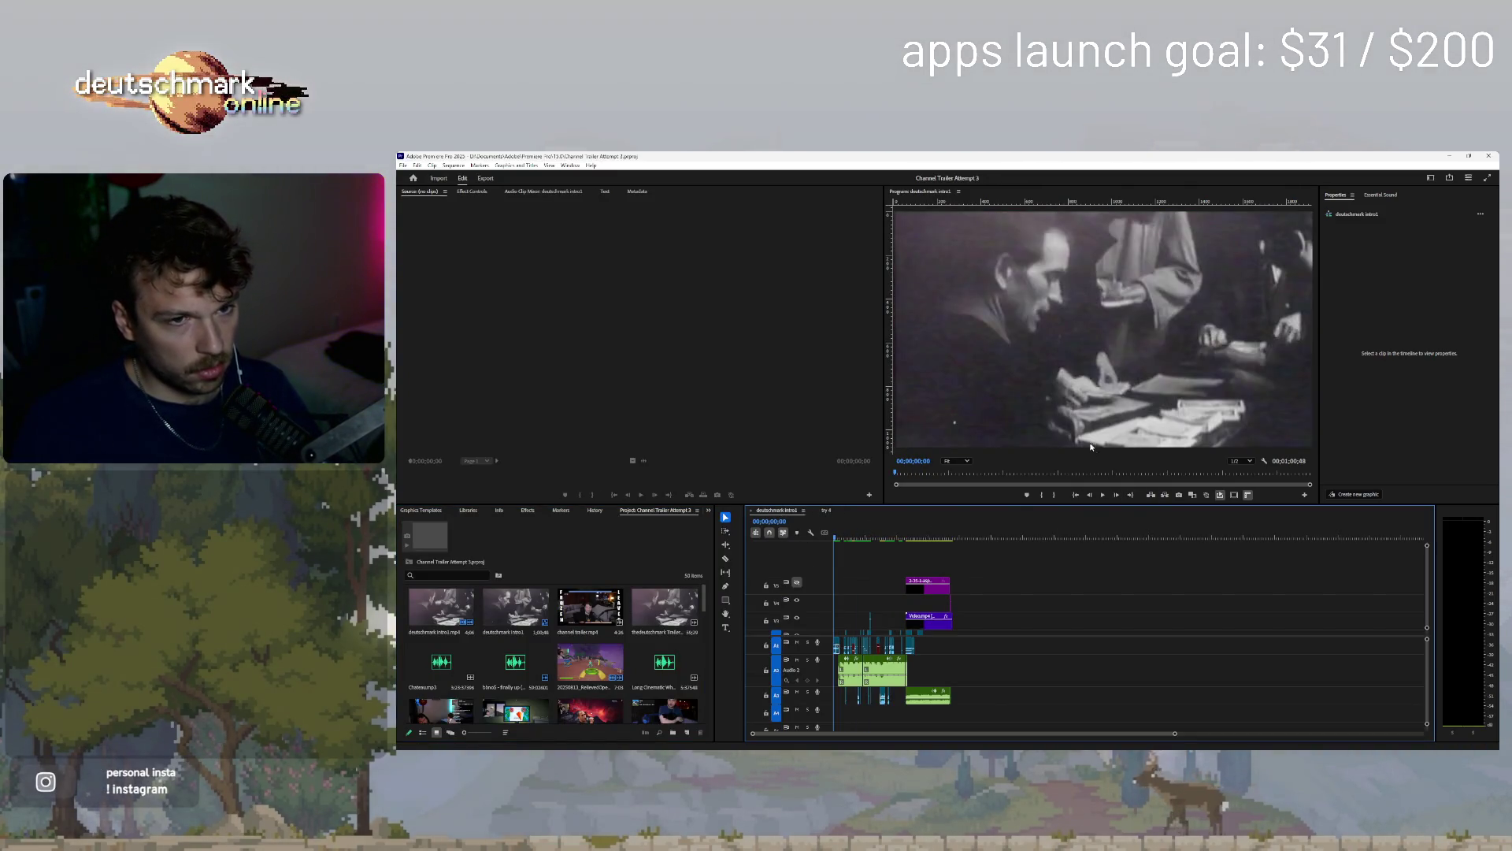
key("space")
key("ctrl+grave")
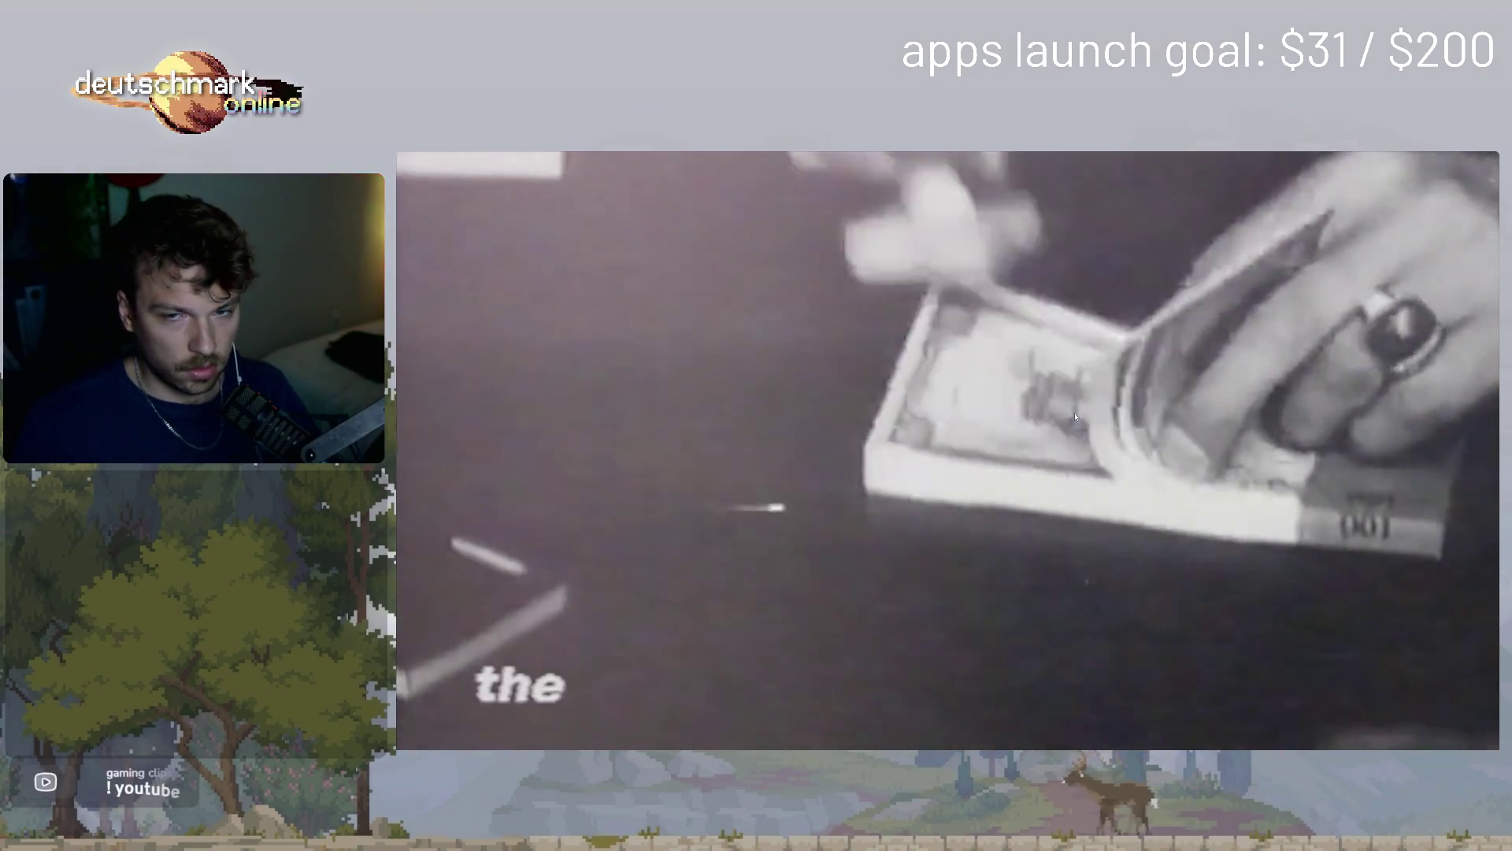
key("ctrl+grave")
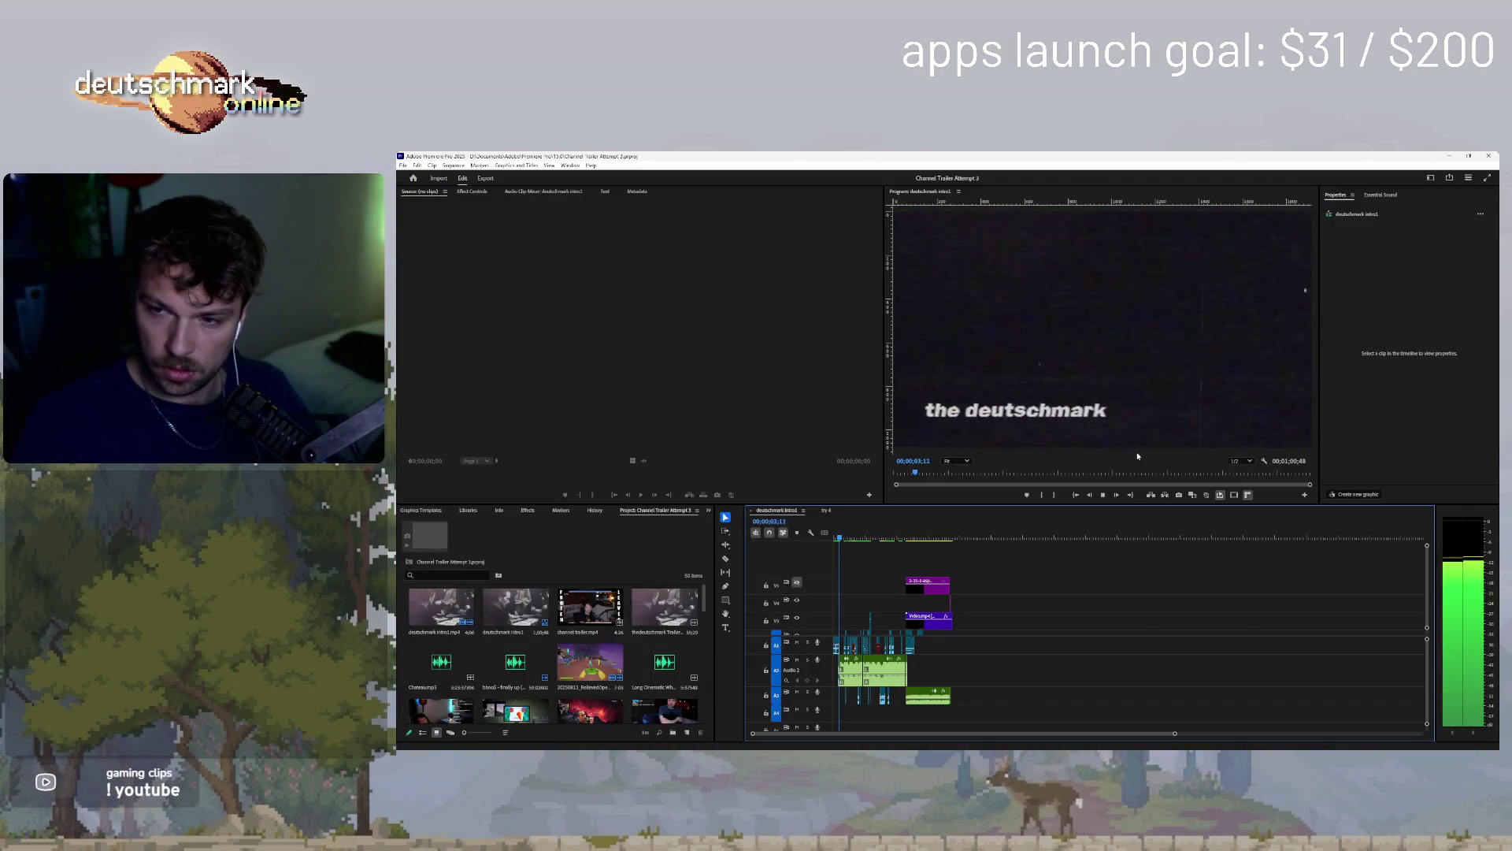
key("space")
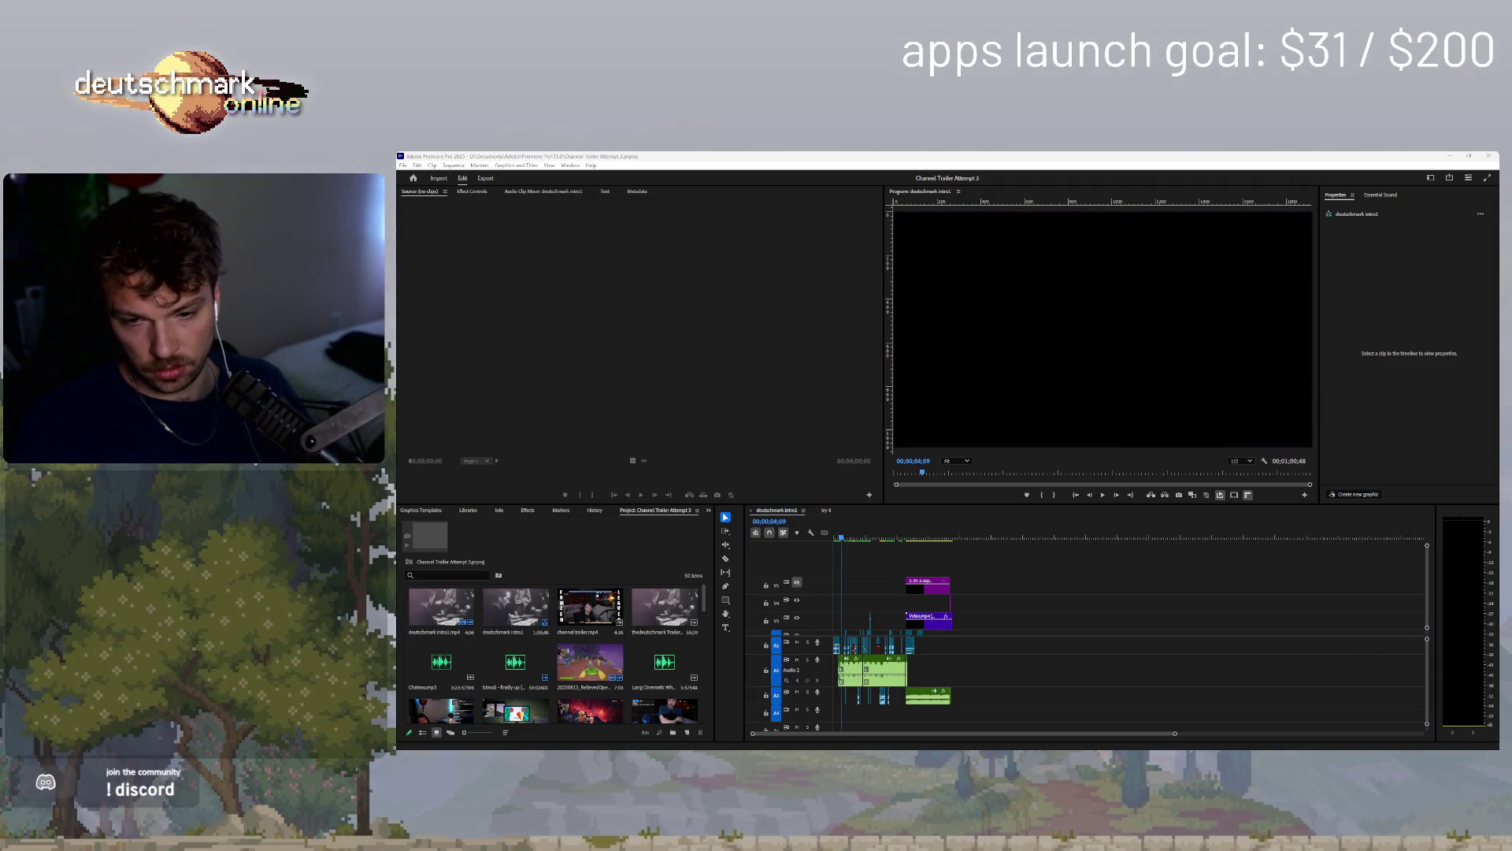
key("super+a")
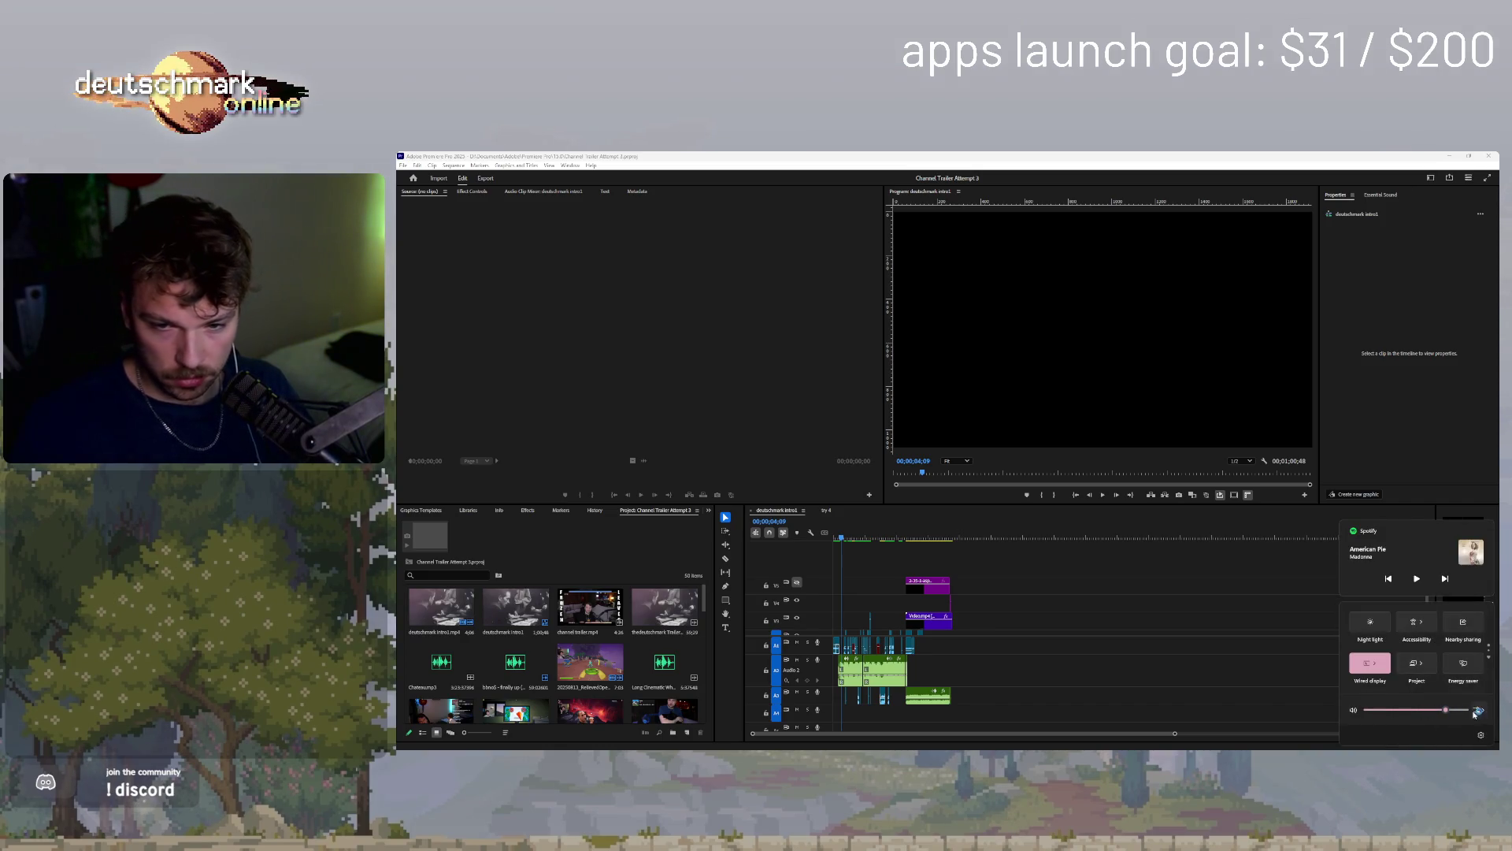
- Bring up the sound output list, Sound settings and the per-app Volume mixer
left_click(1476, 712)
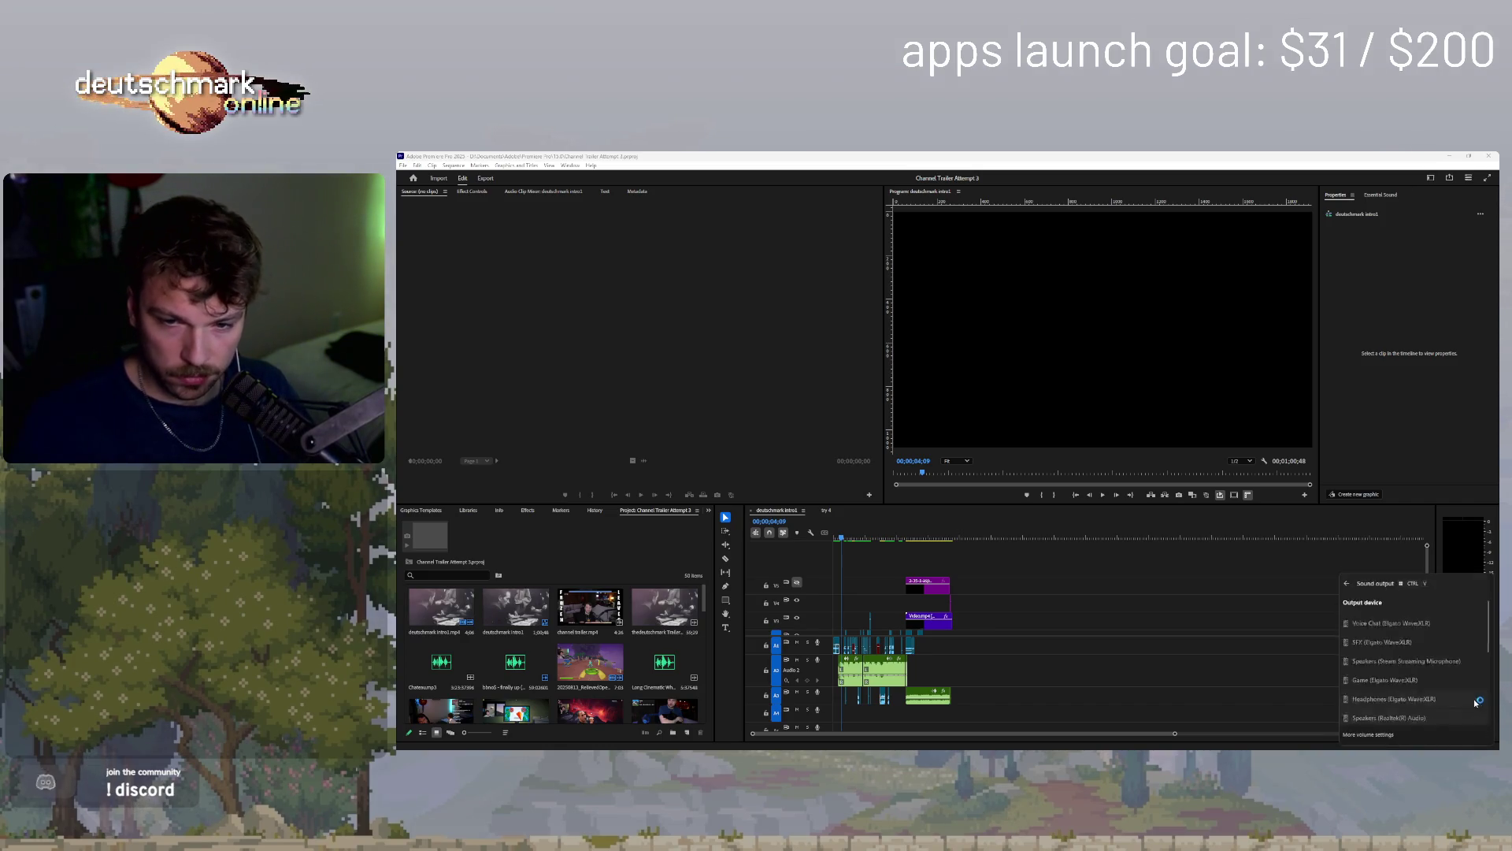
left_click(1372, 734)
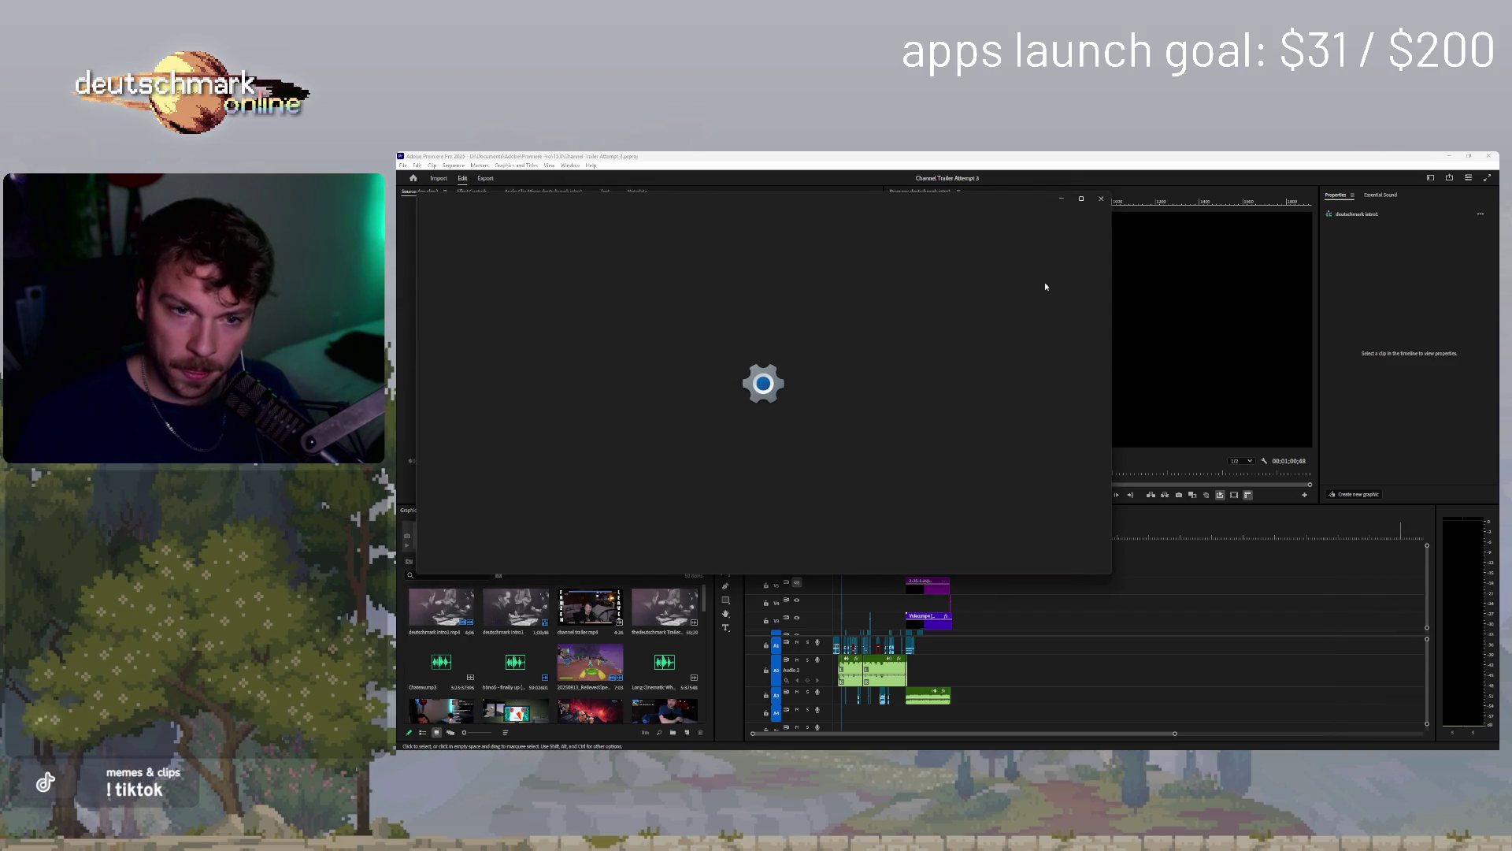
left_click(1101, 198)
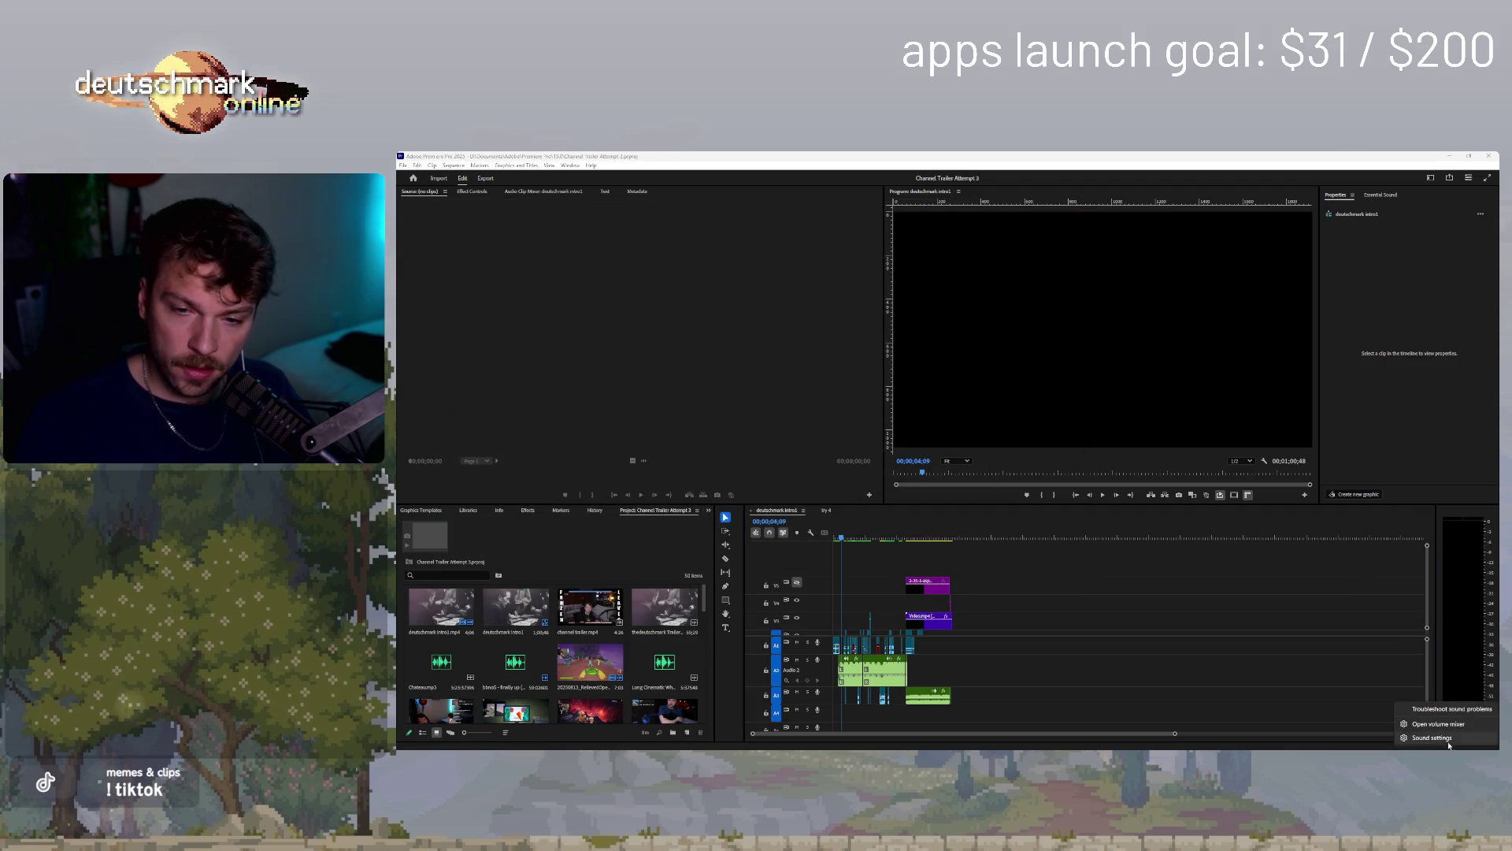
left_click(1438, 724)
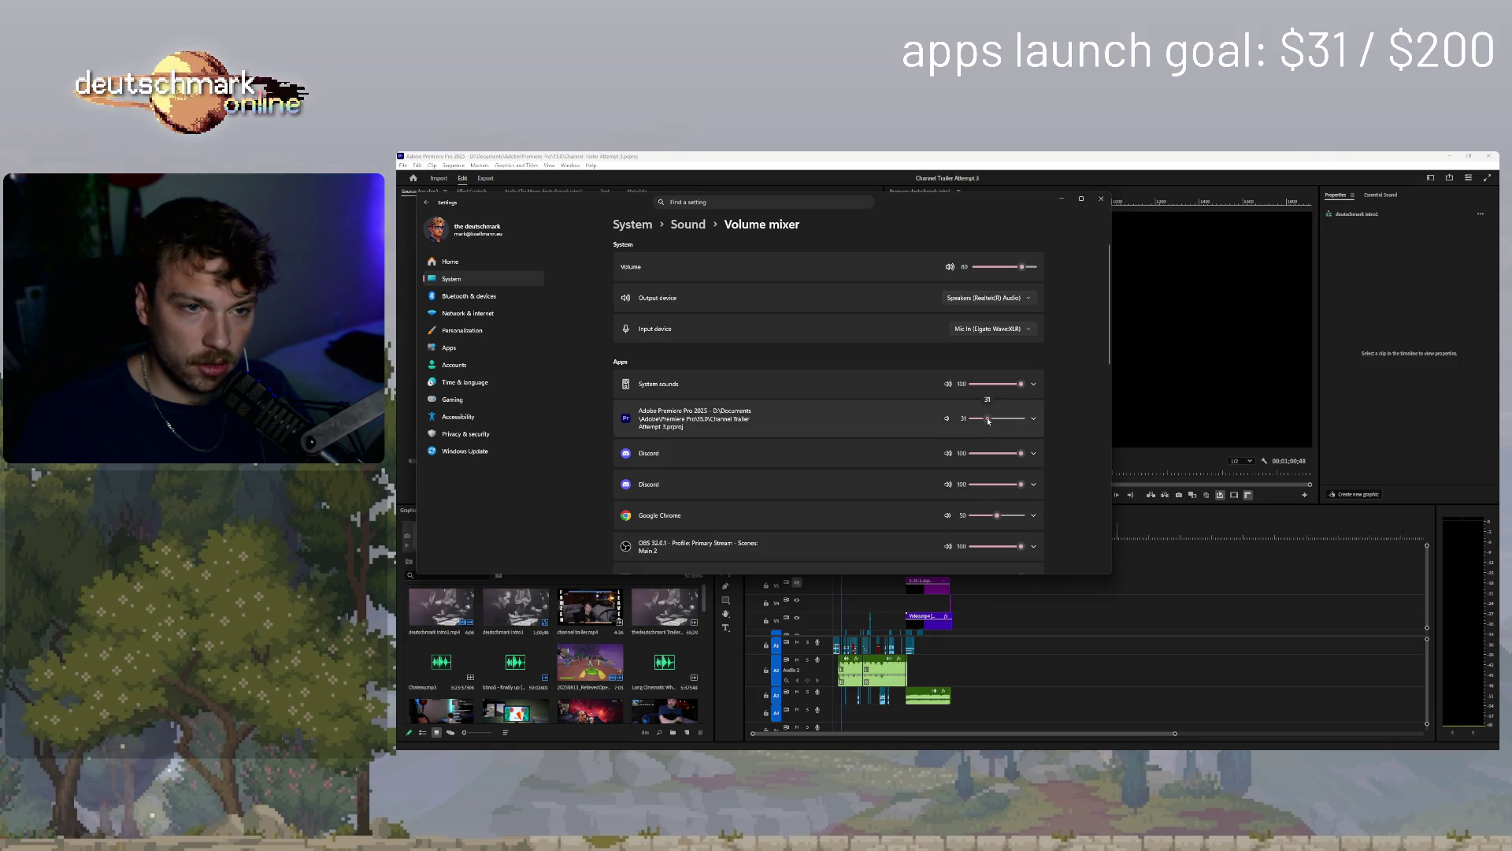
- Close the volume mixer and play the deutschmark intro1 sequence full-screen
left_click(1100, 198)
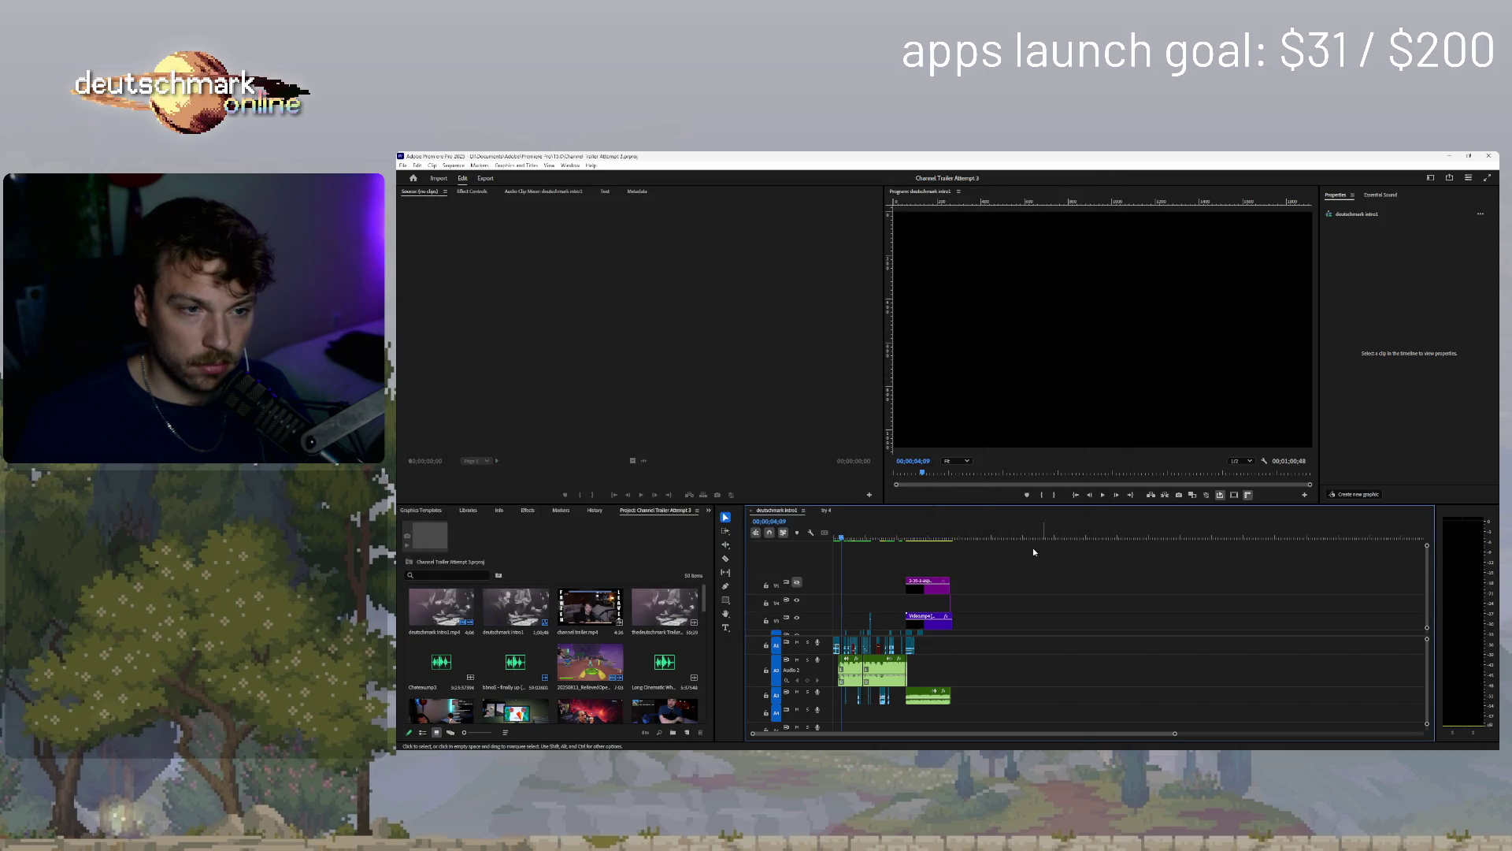
key("space")
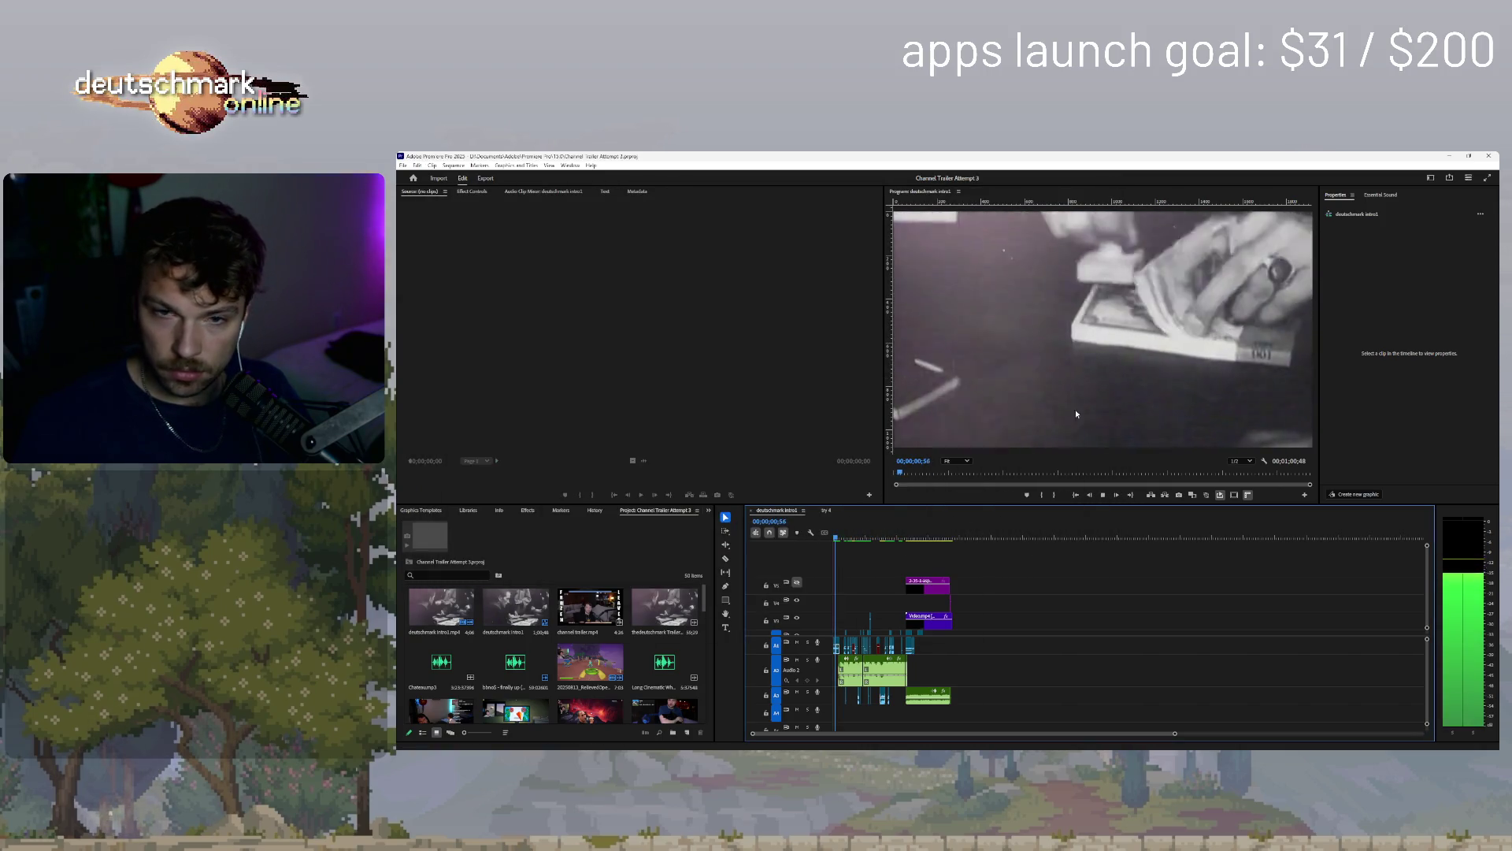
key("ctrl+grave")
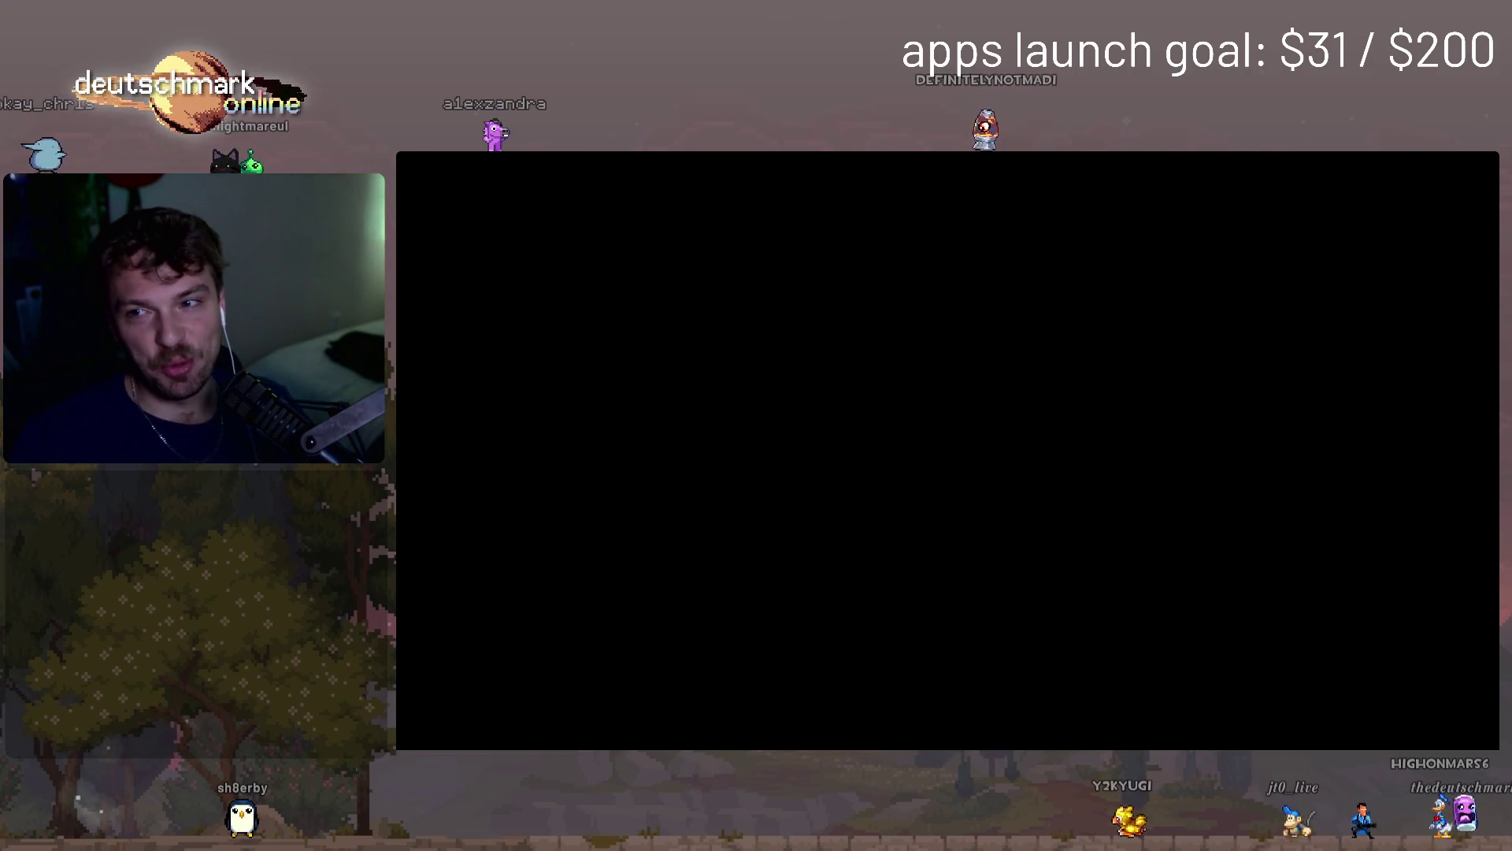
- Leave full-screen playback, stop it, and return the playhead to the sequence start
key("Escape")
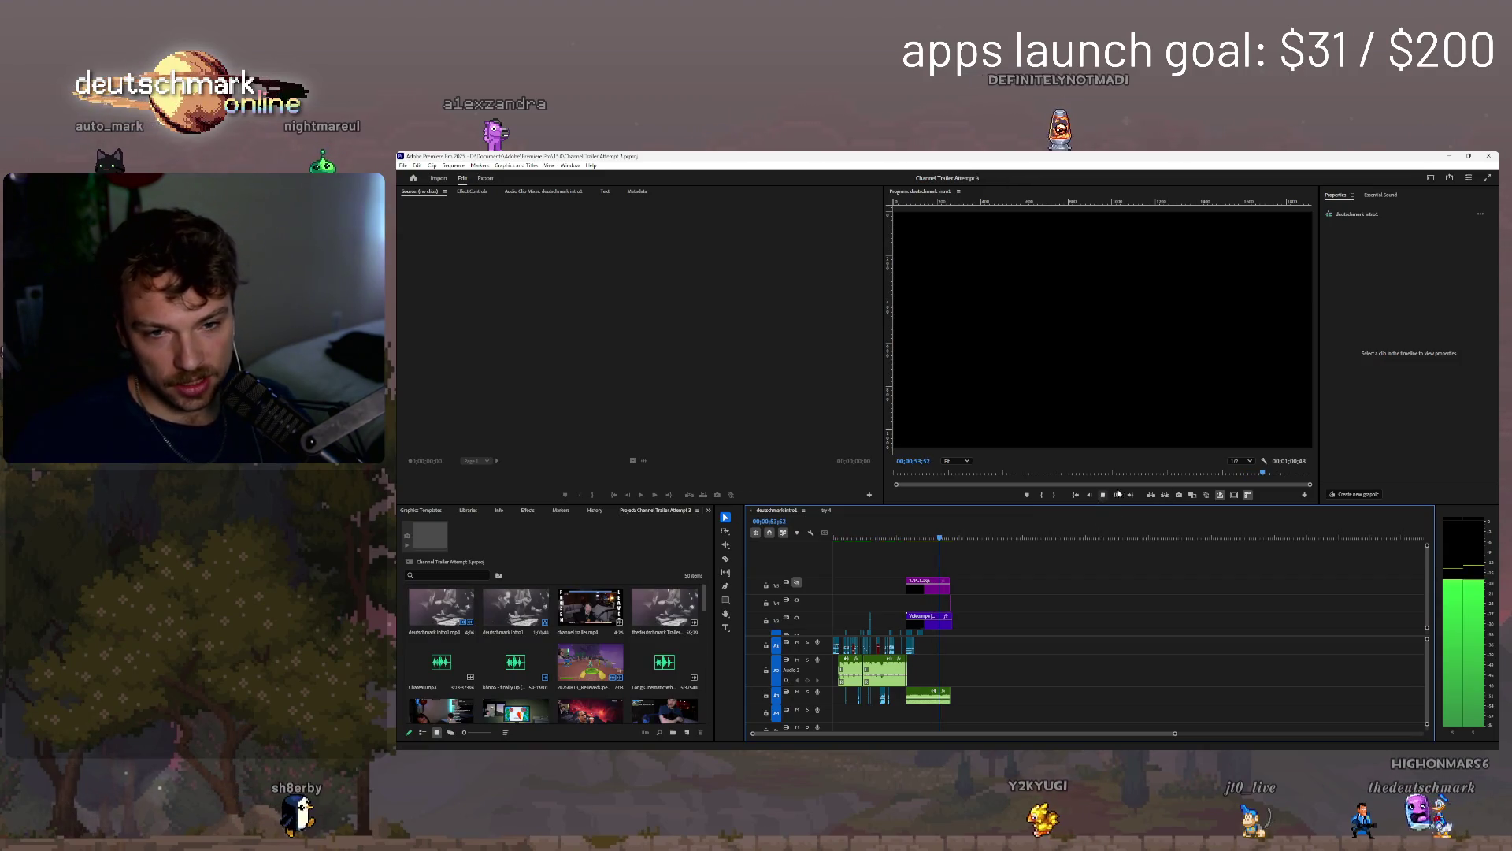
left_click(1287, 473)
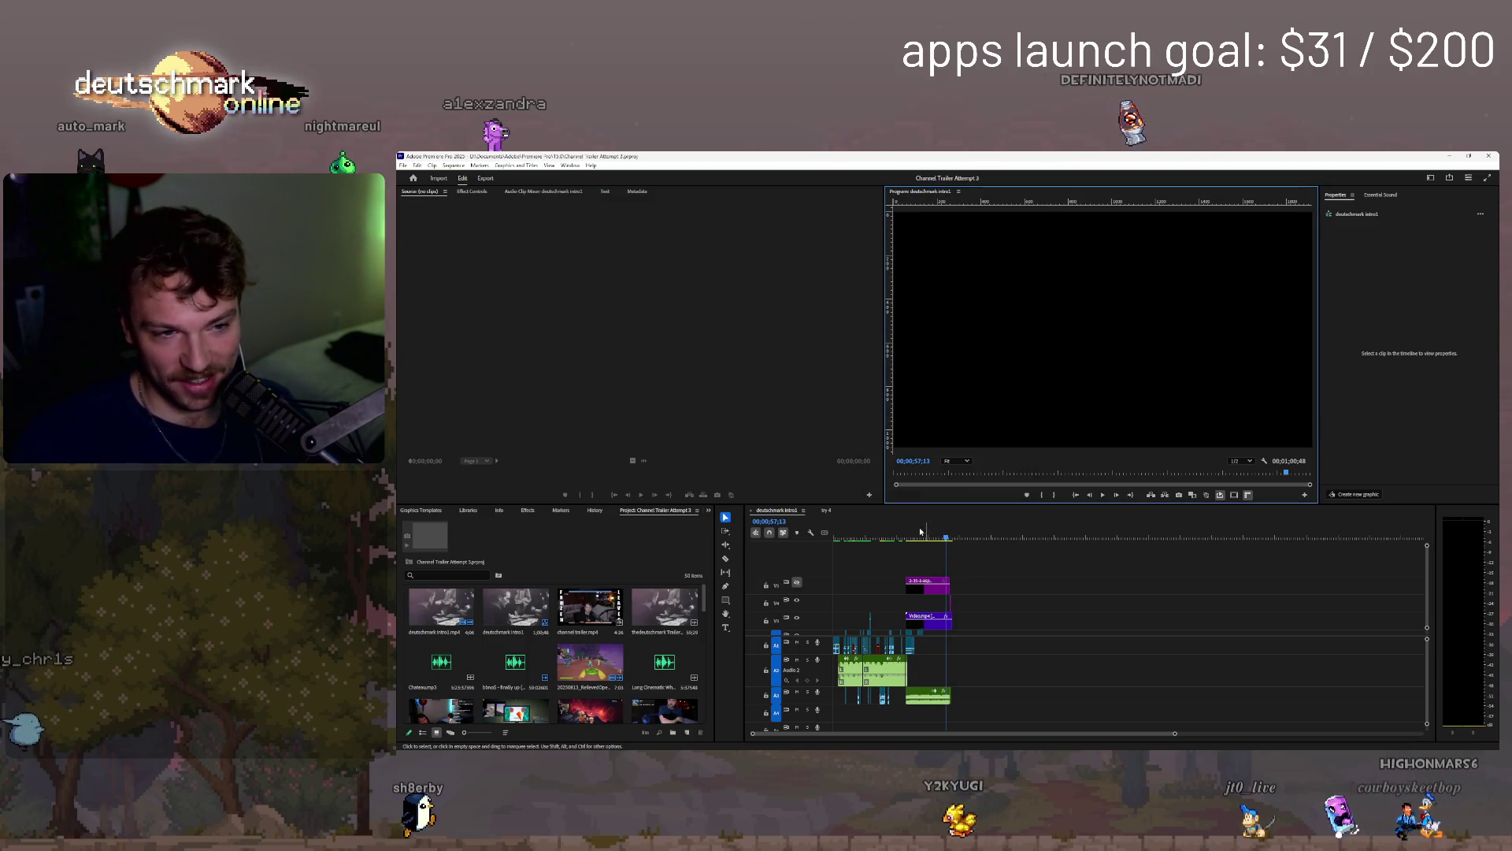
left_click(823, 535)
key("Home")
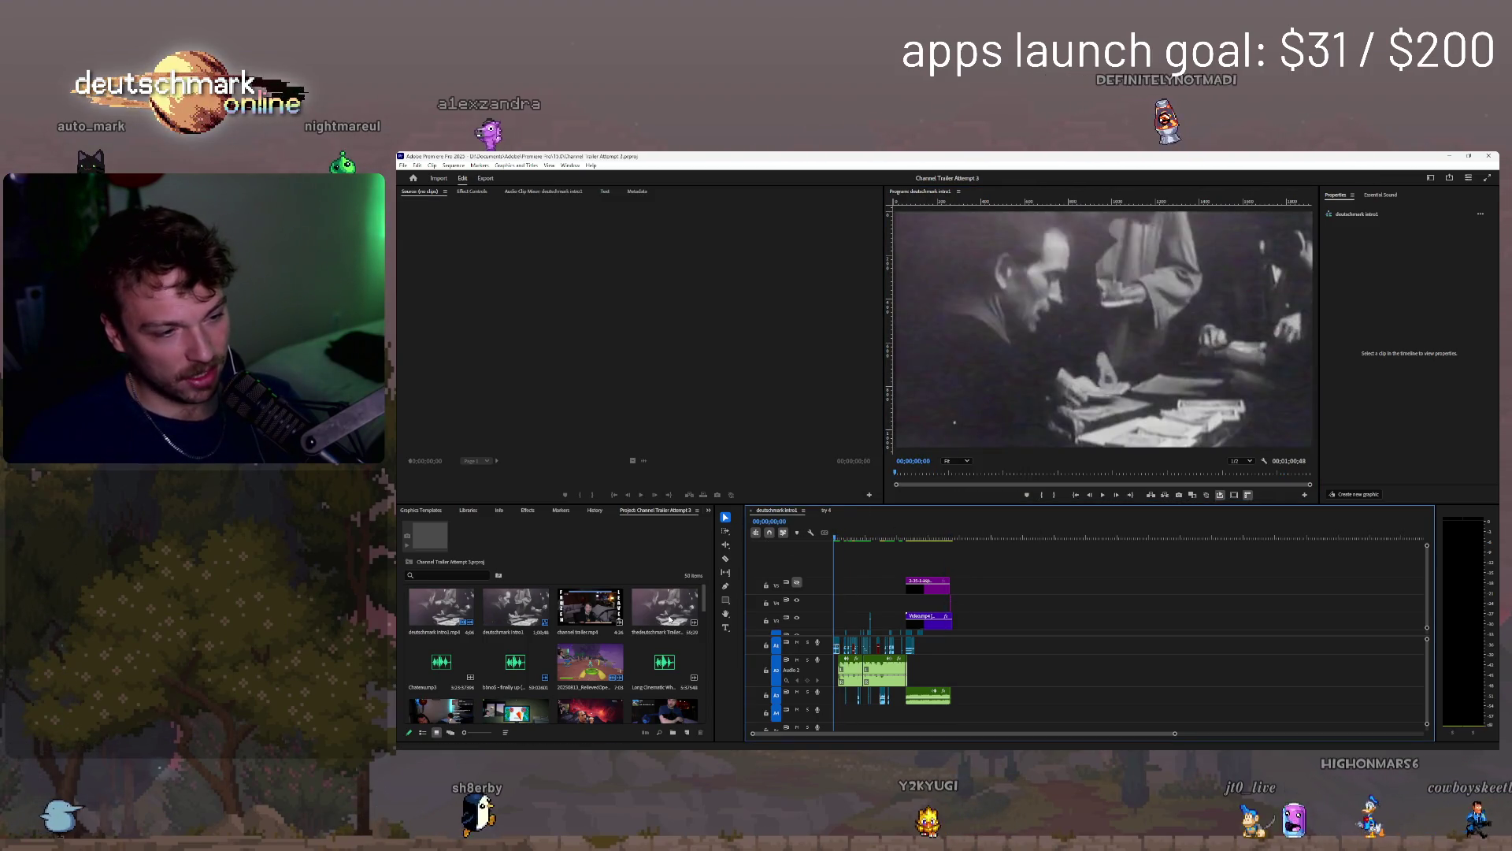
- Zoom in and enlarge the timeline tracks, select the first clip, then switch to try 4
scroll(652, 686, "down", 5)
scroll(652, 686, "down", 2)
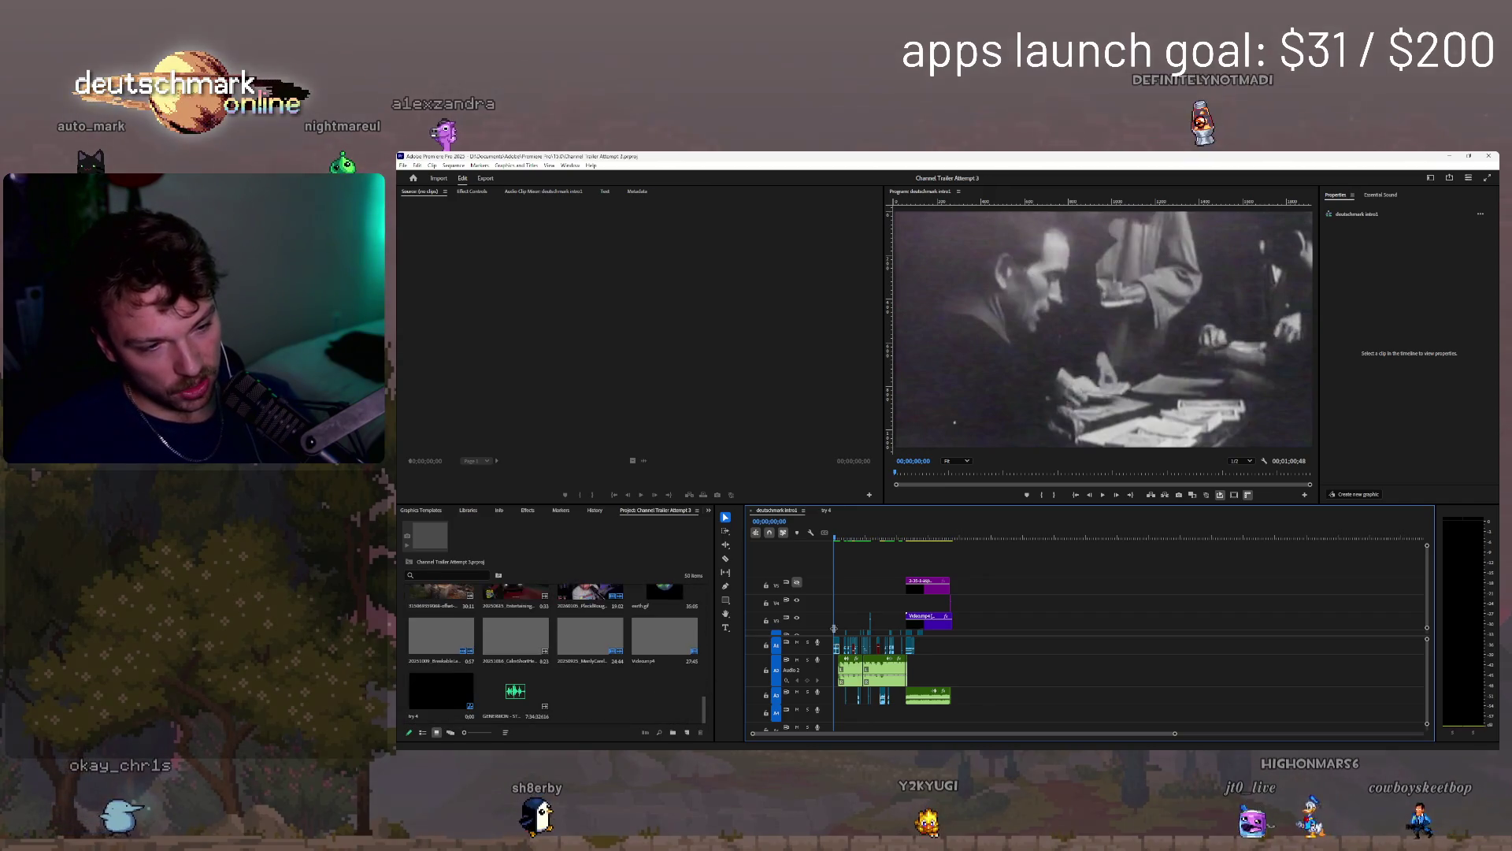
key("equal")
key("equal")
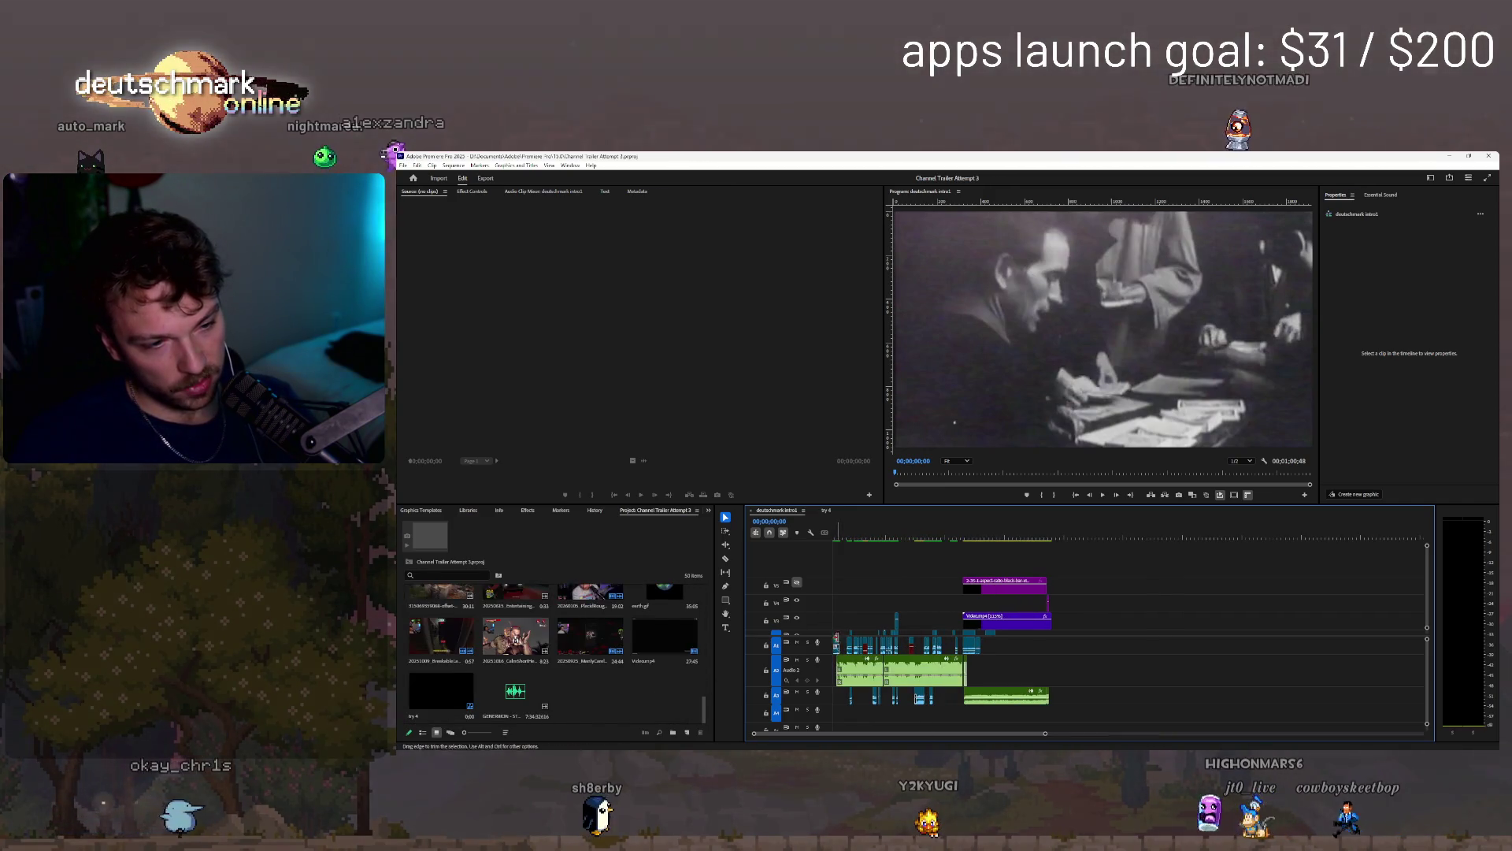
key("ctrl+equal")
left_click(840, 619)
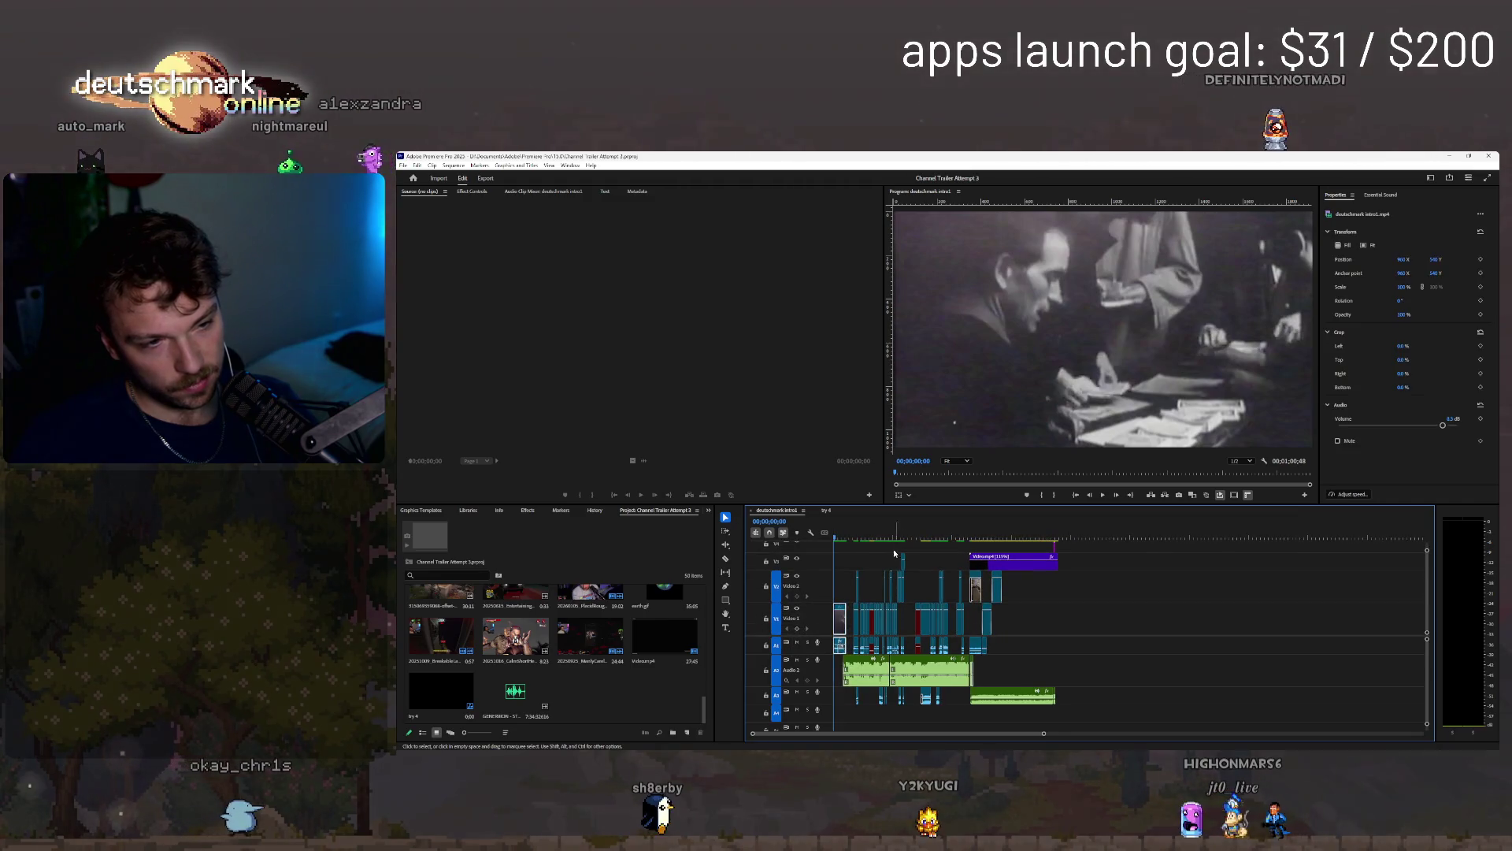
left_click(825, 510)
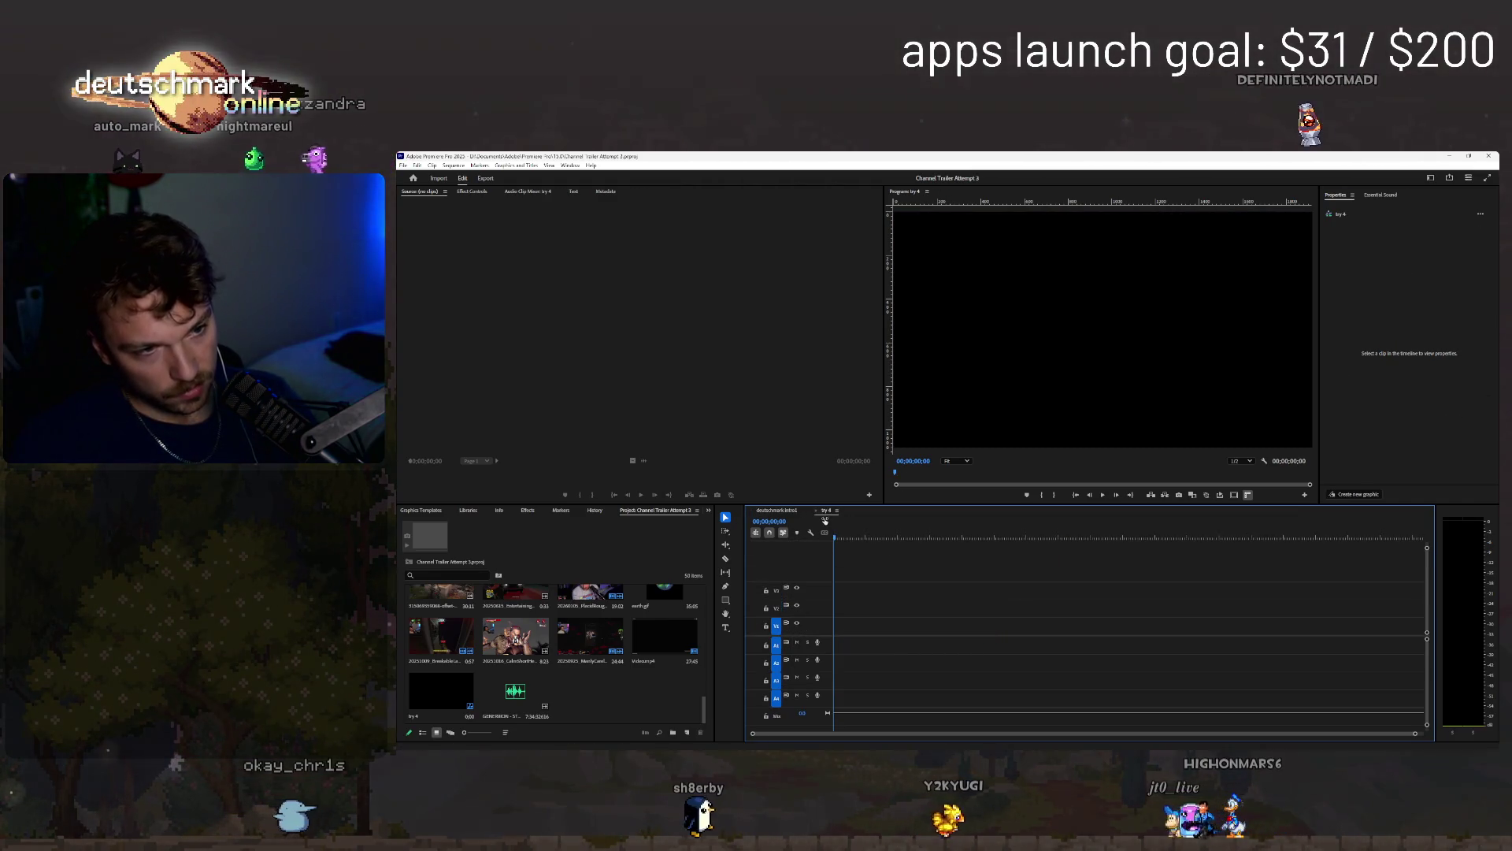
- Play back try 4 with its banknote intro clip, then deselect and replay it
key("space")
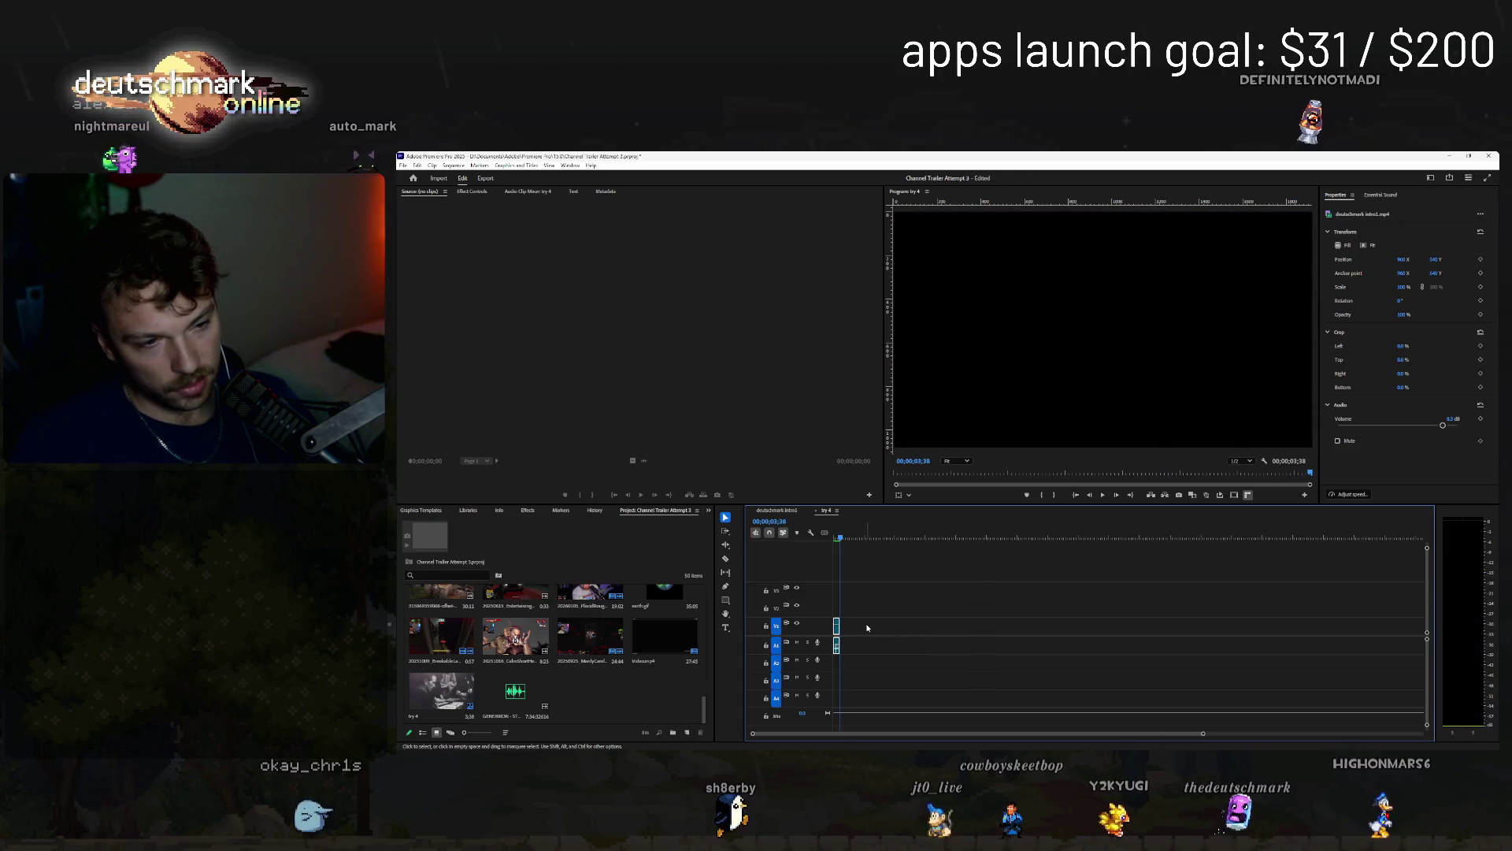
scroll(859, 734, "up", 2)
scroll(859, 734, "up", 2)
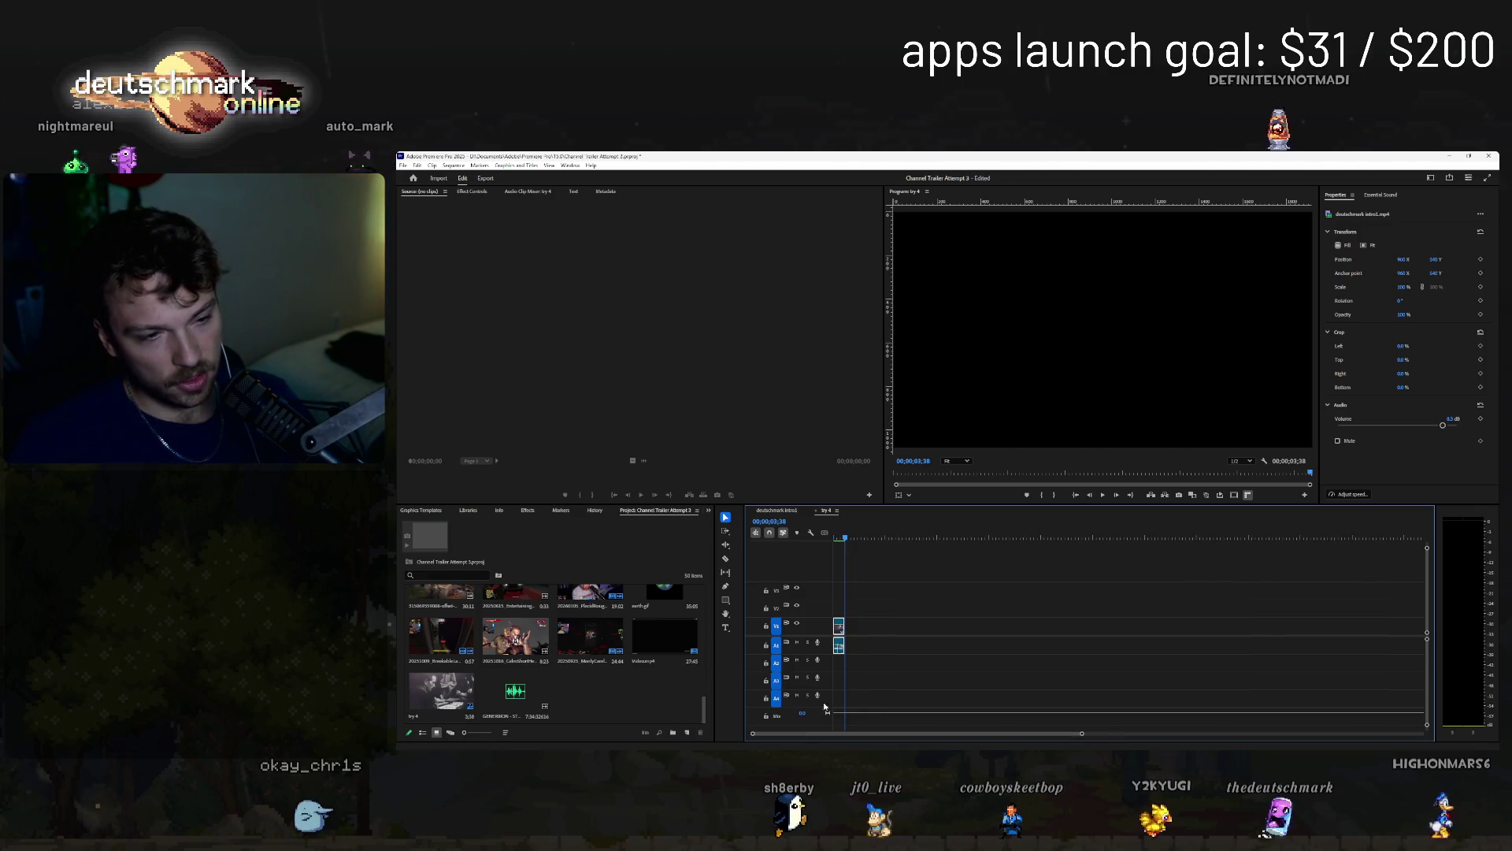
left_click(877, 655)
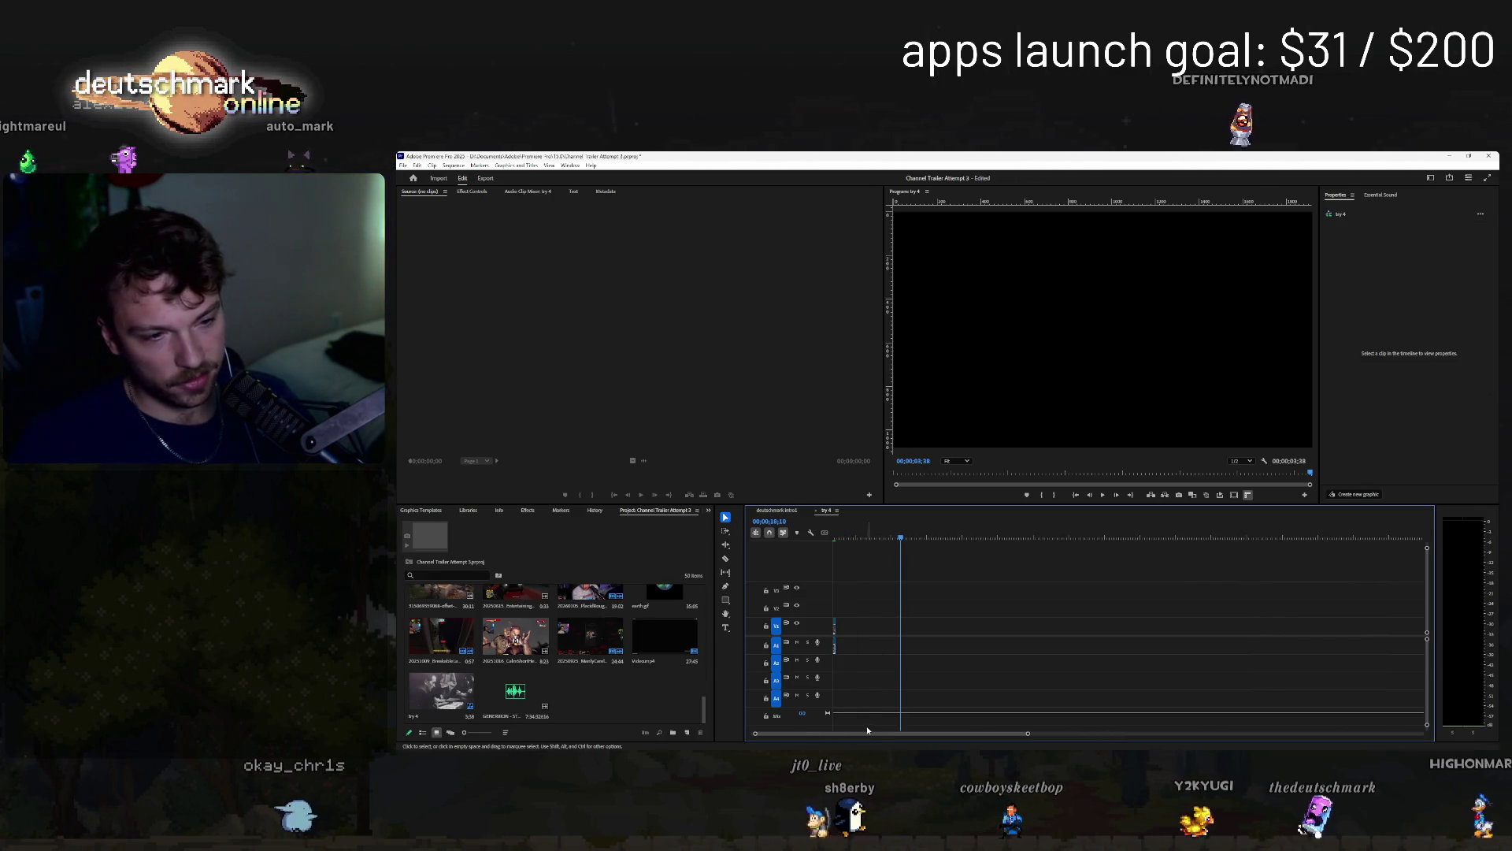
key("space")
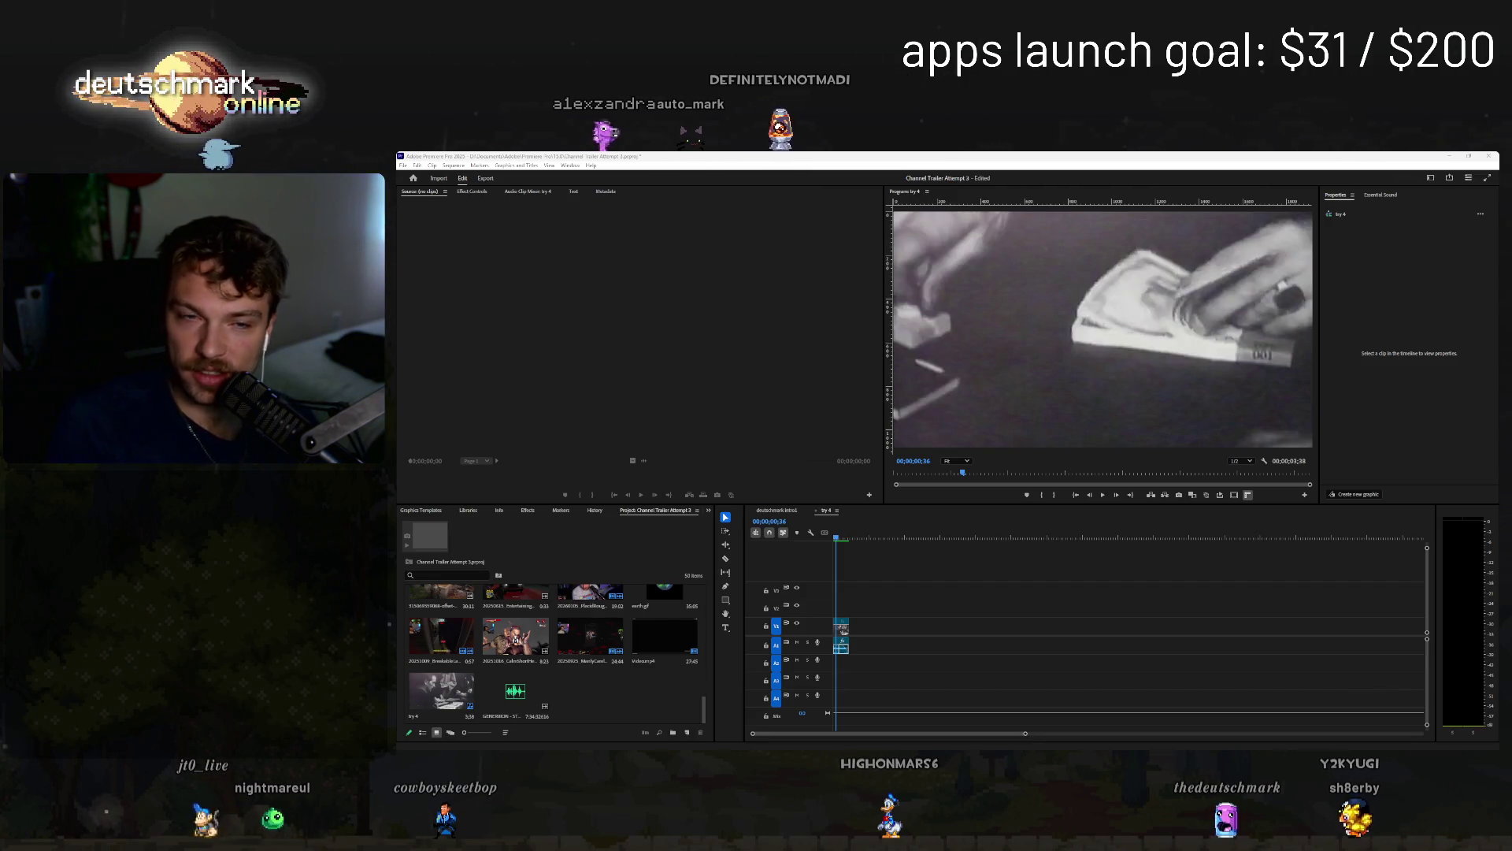
- Replay try 4, then return to the deutschmark intro1 sequence and play it
left_click(875, 545)
key("space")
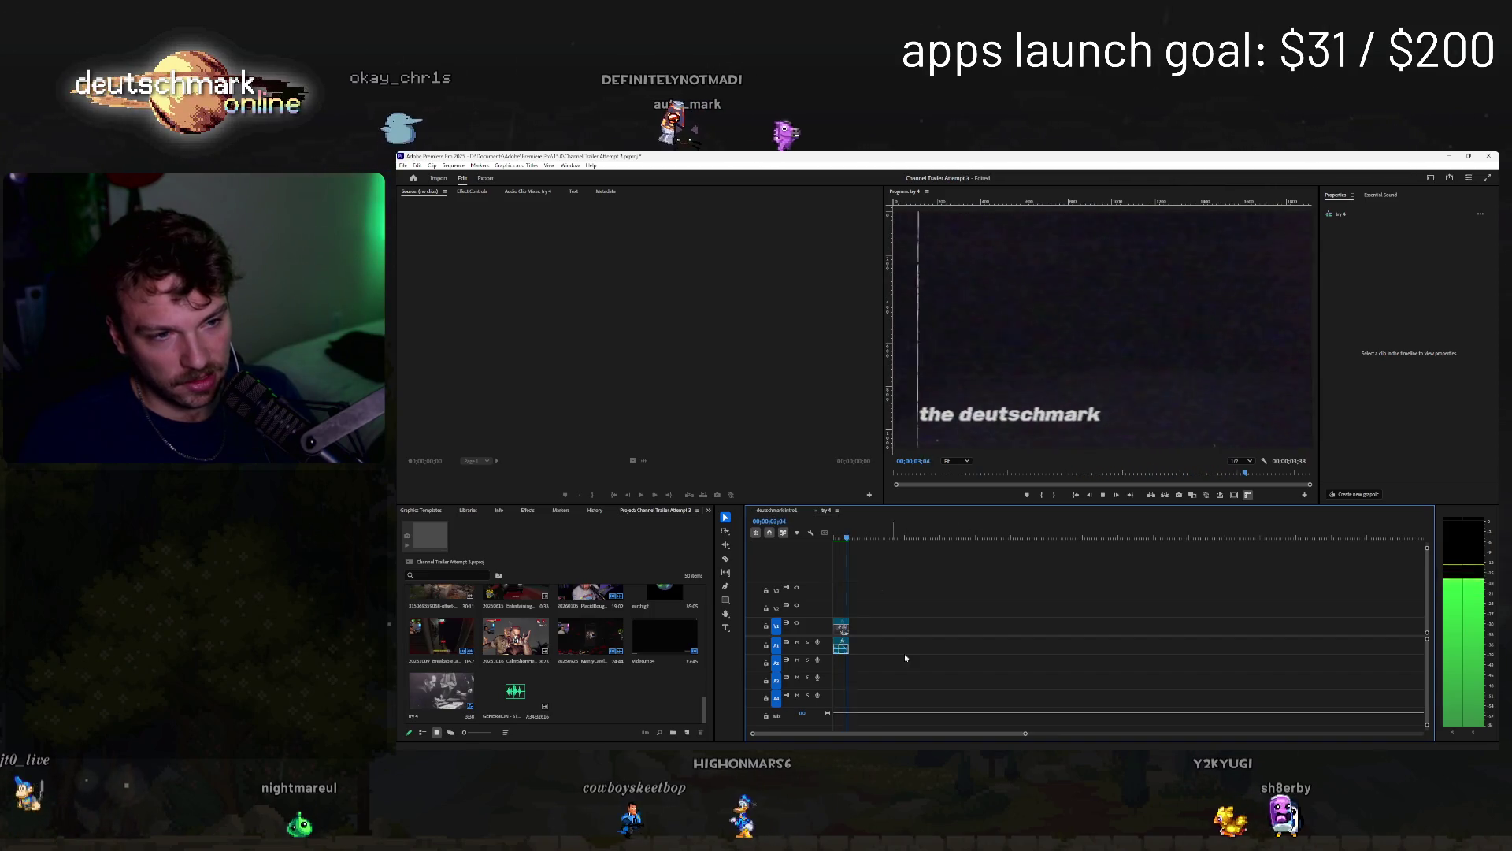
key("Home")
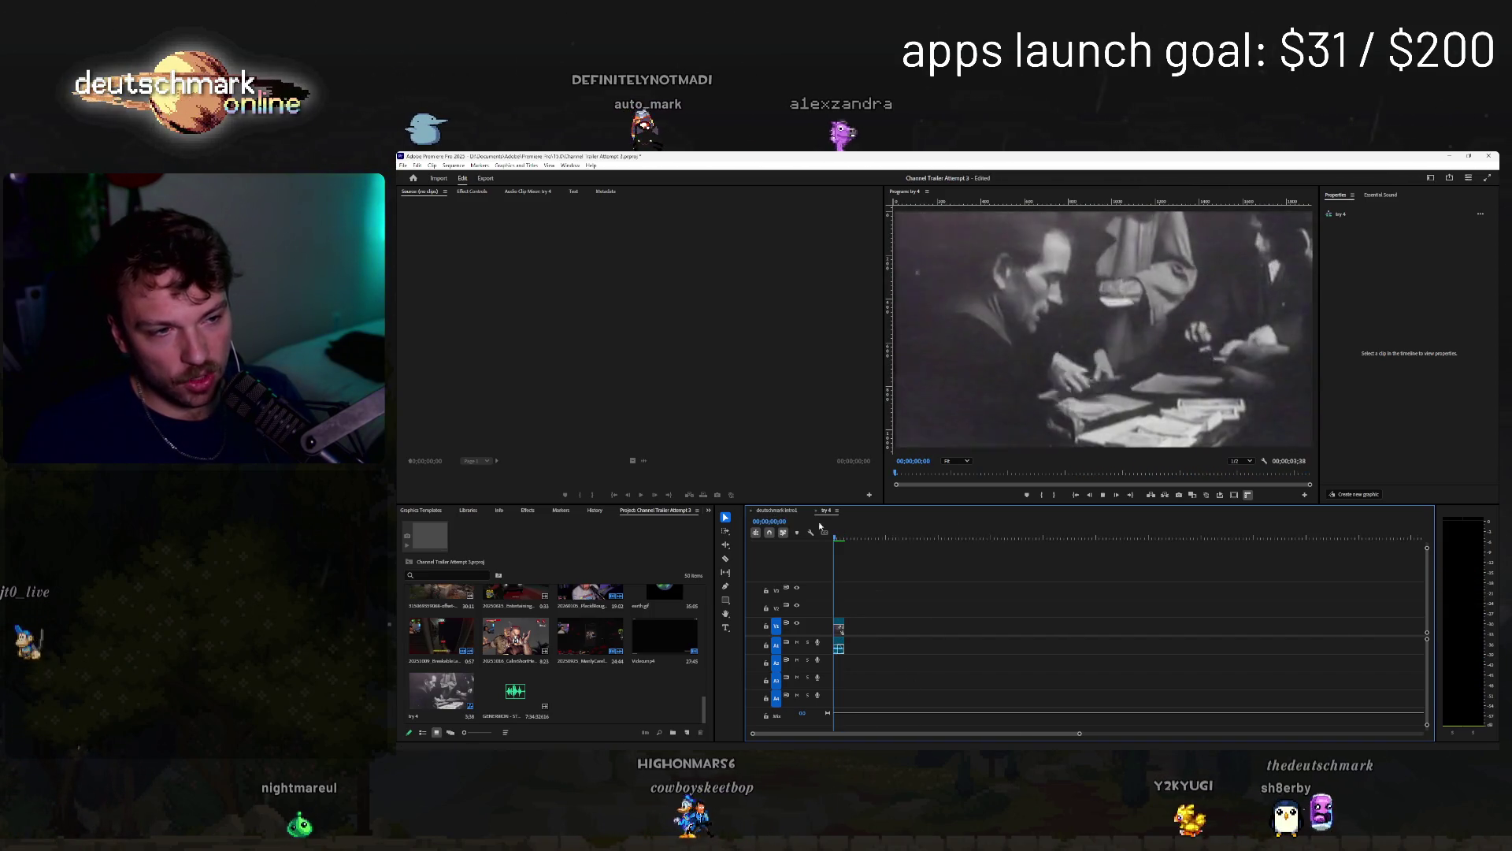
left_click(776, 511)
key("space")
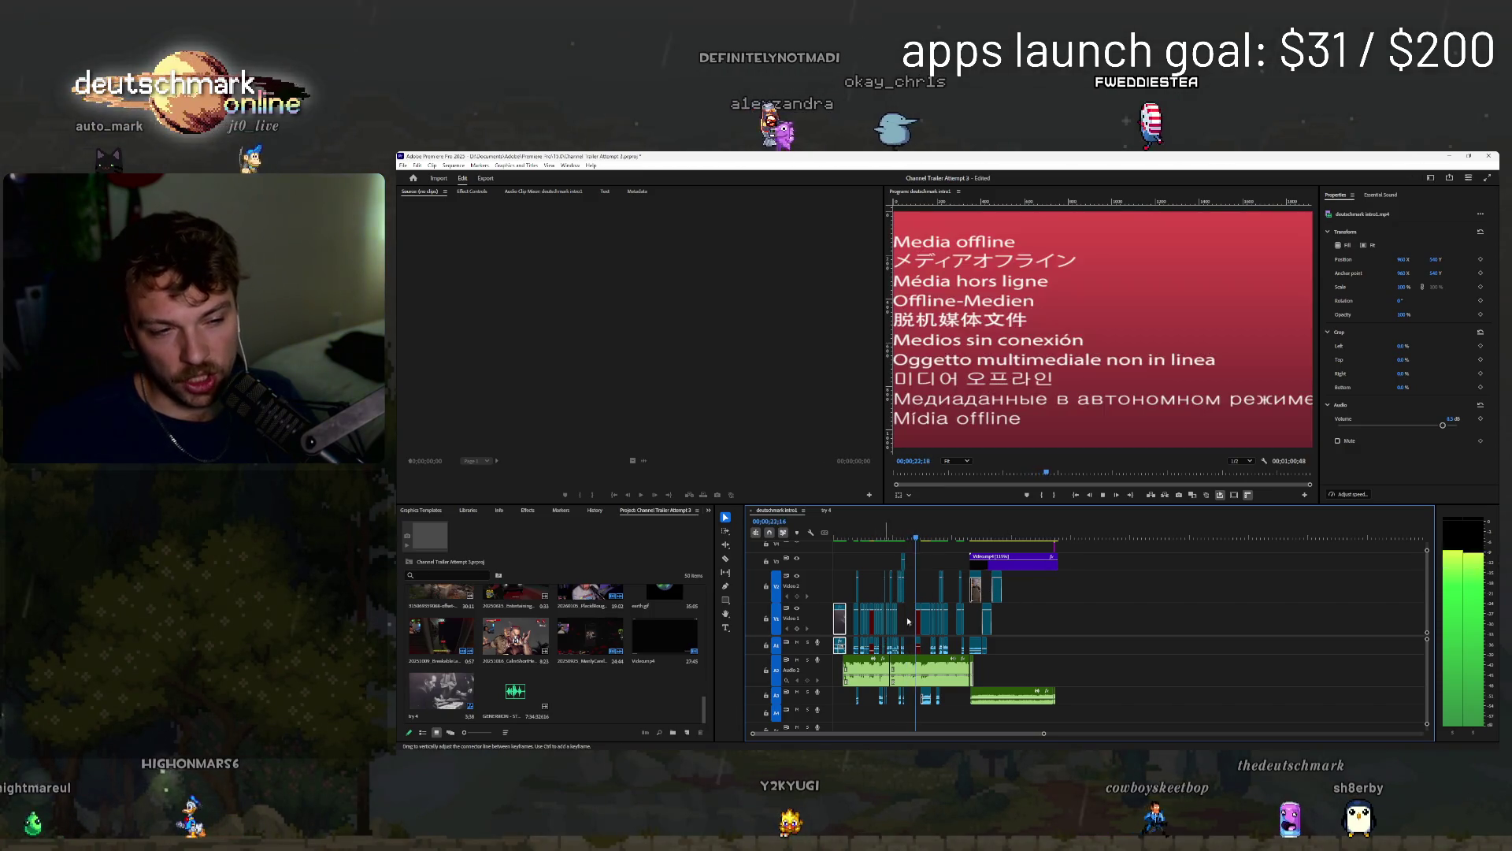
left_click_drag(914, 546, 879, 634)
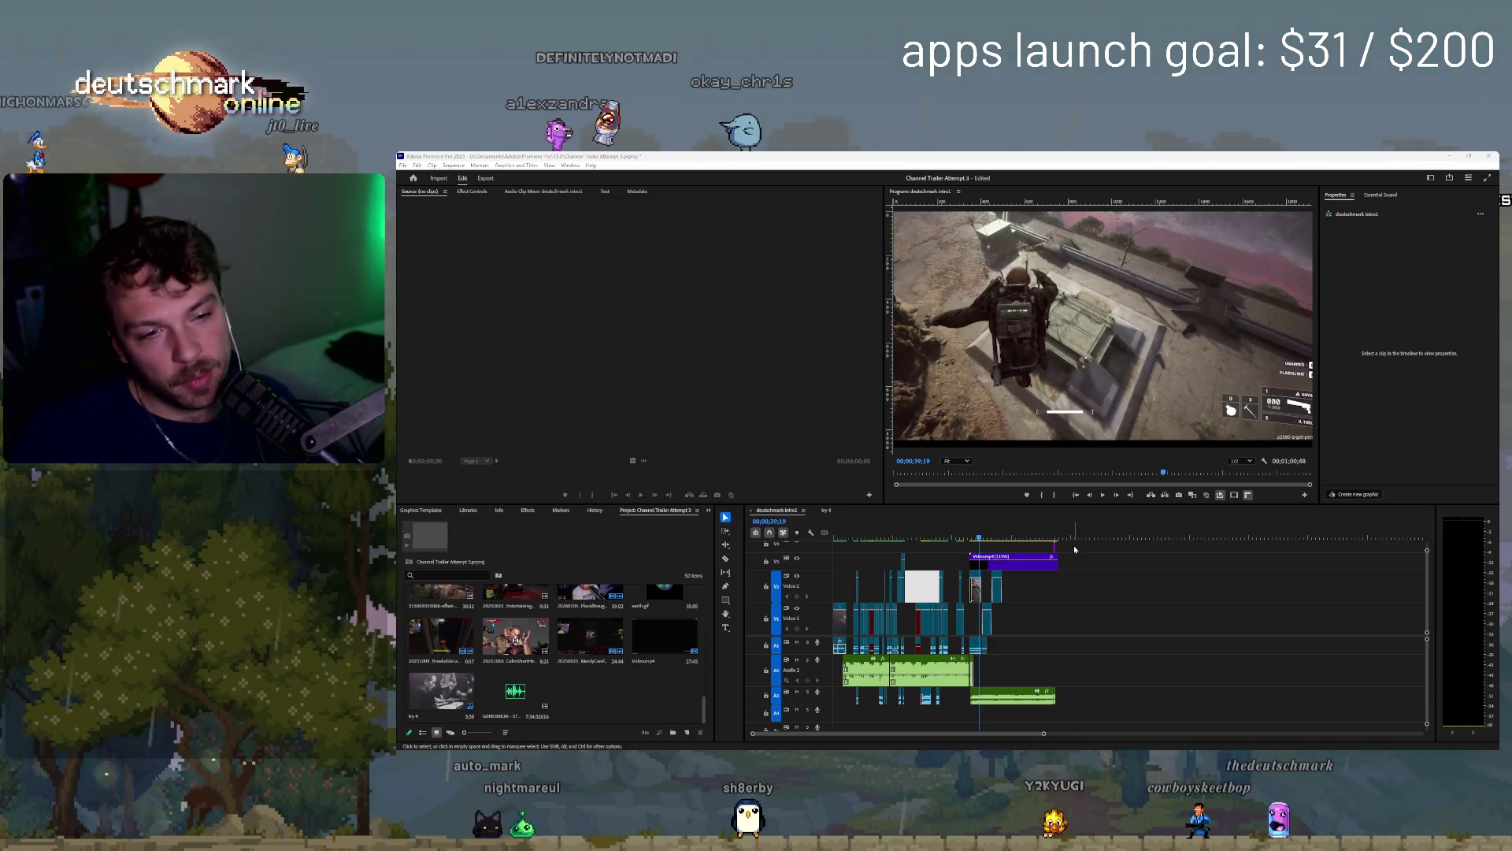
left_click(1019, 568)
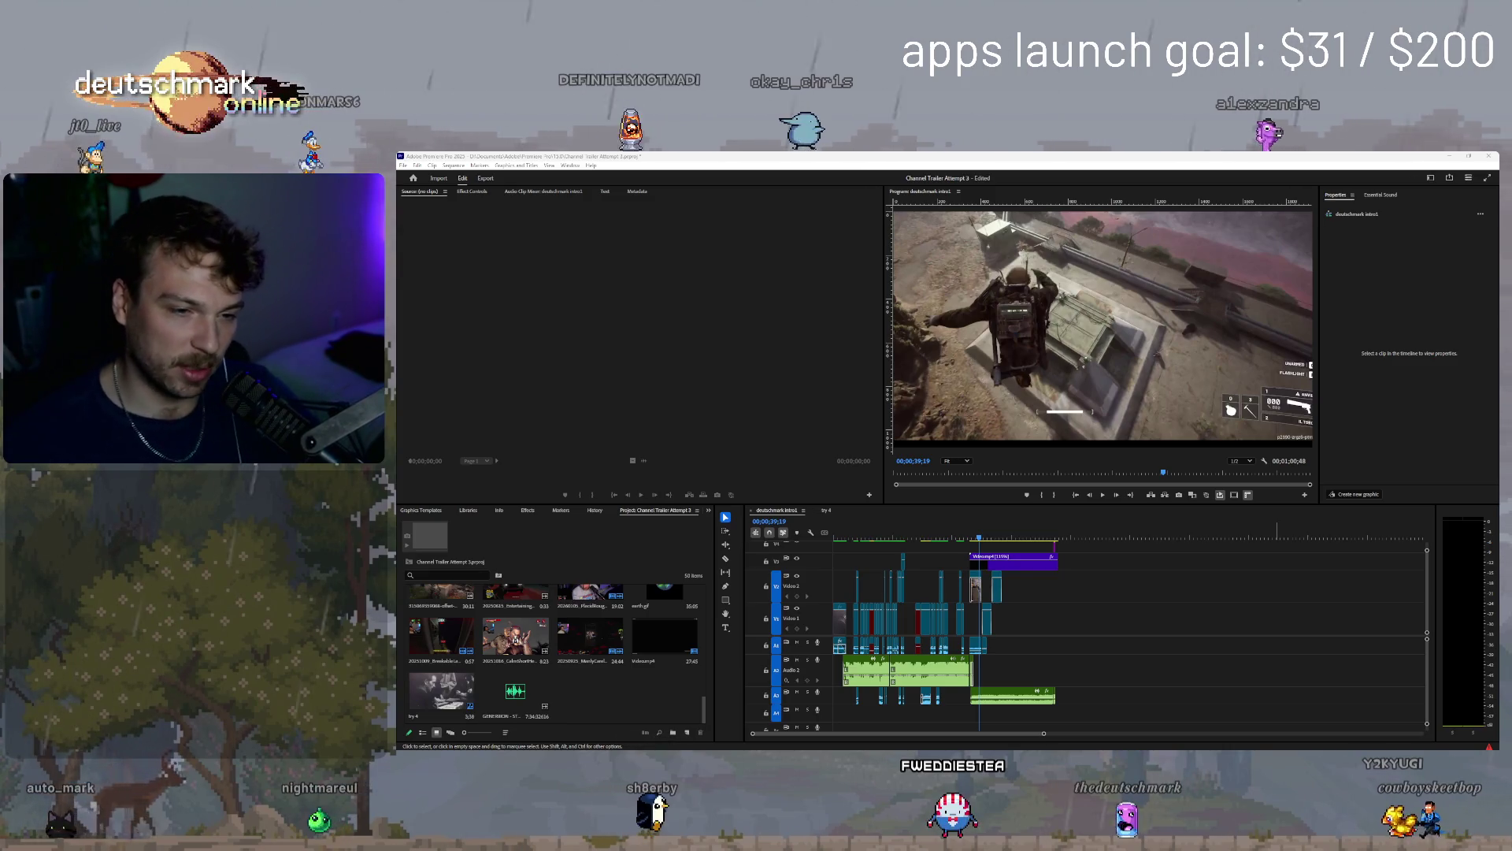
- Select a block of clips, then play try 4 from about the 12-second mark
mouse_move(854, 556)
left_mouse_down()
mouse_move(914, 636)
mouse_move(1005, 705)
left_mouse_up()
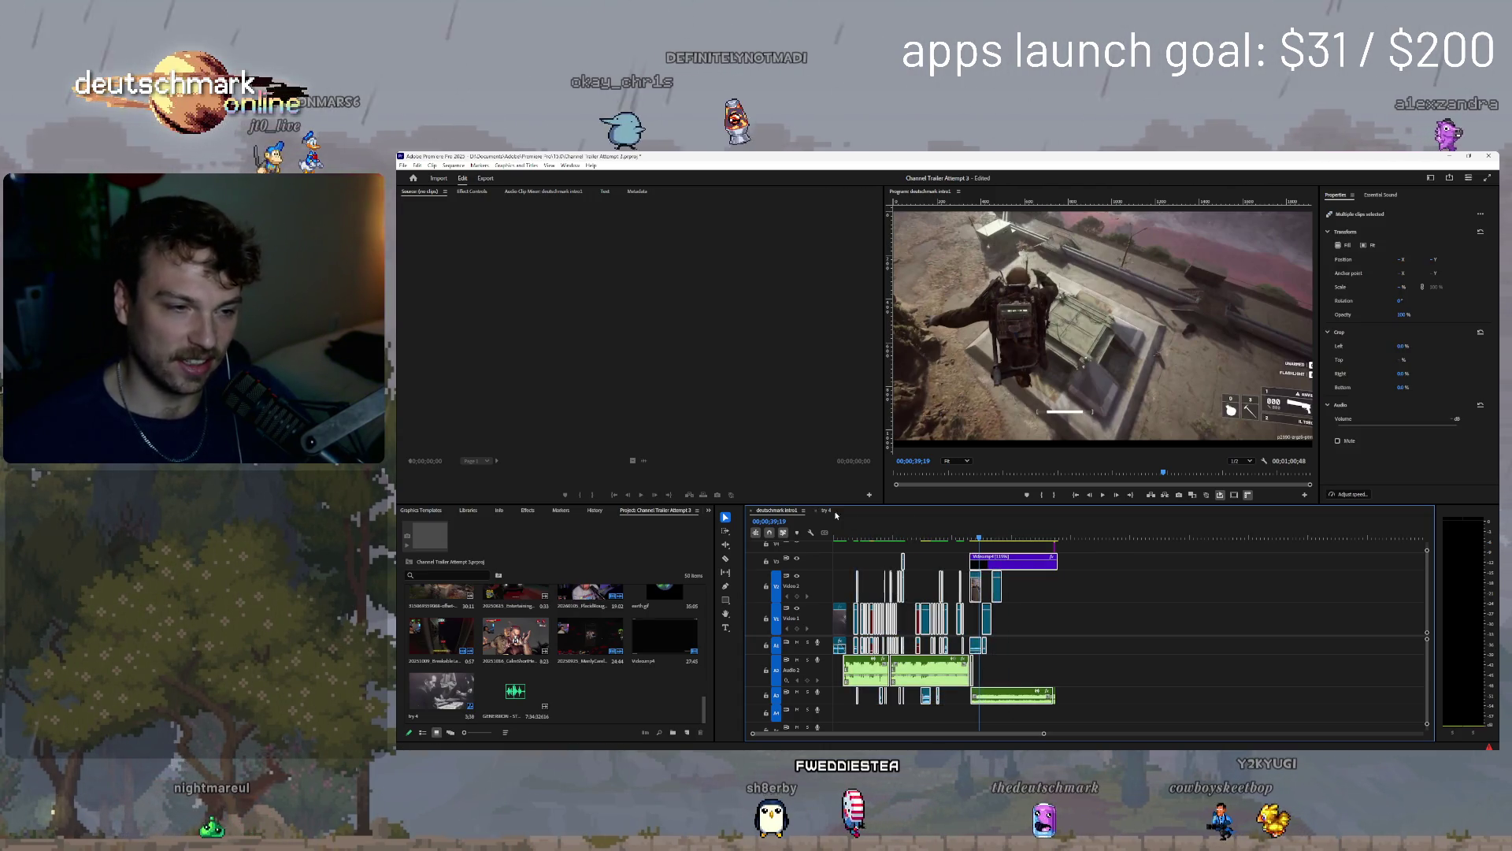
left_click(828, 512)
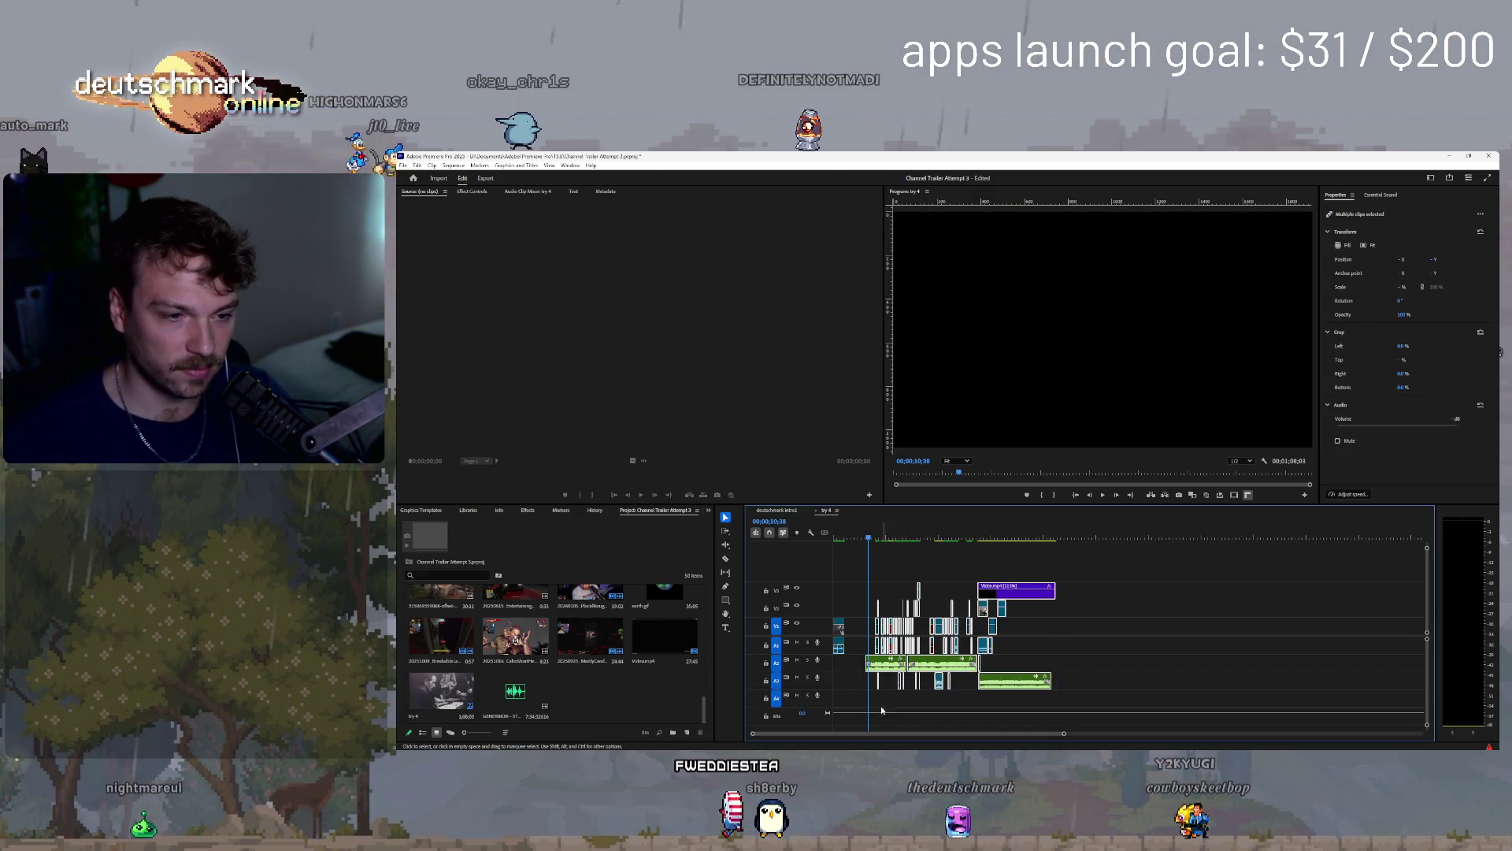
left_click(883, 711)
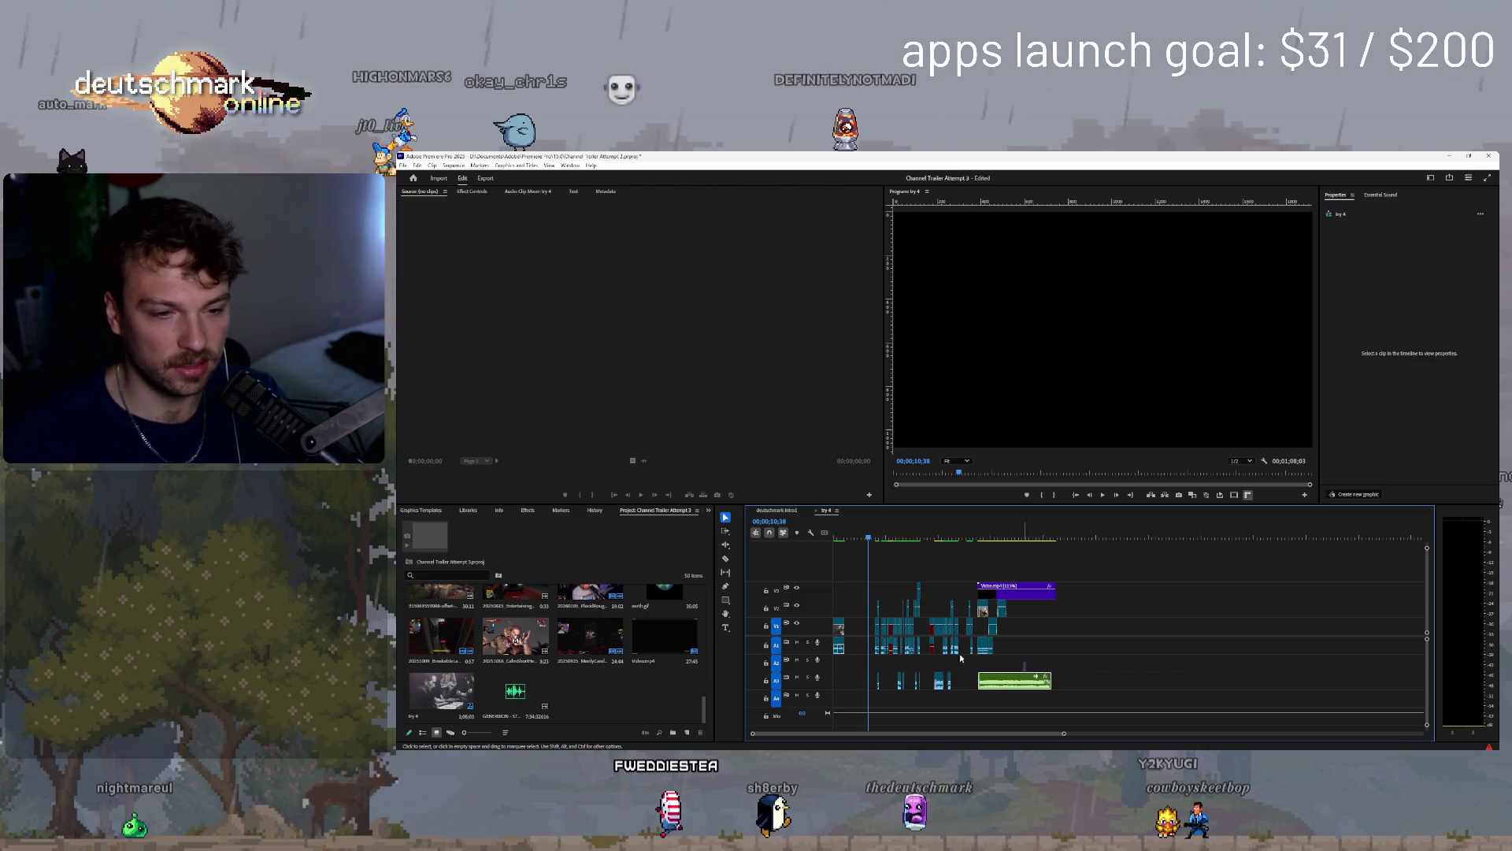
left_click(879, 539)
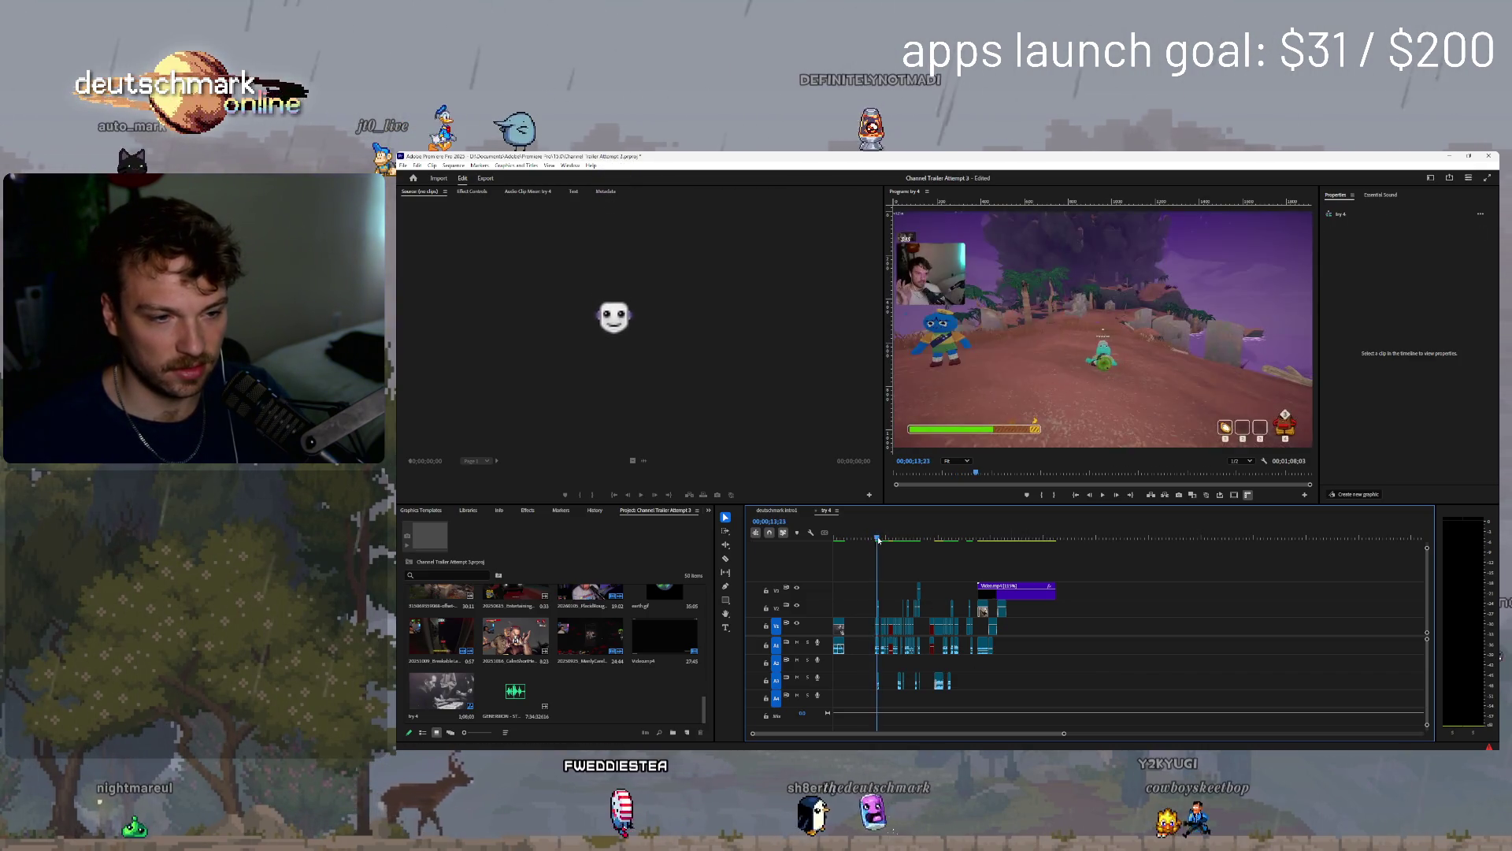
left_click_drag(879, 538, 873, 539)
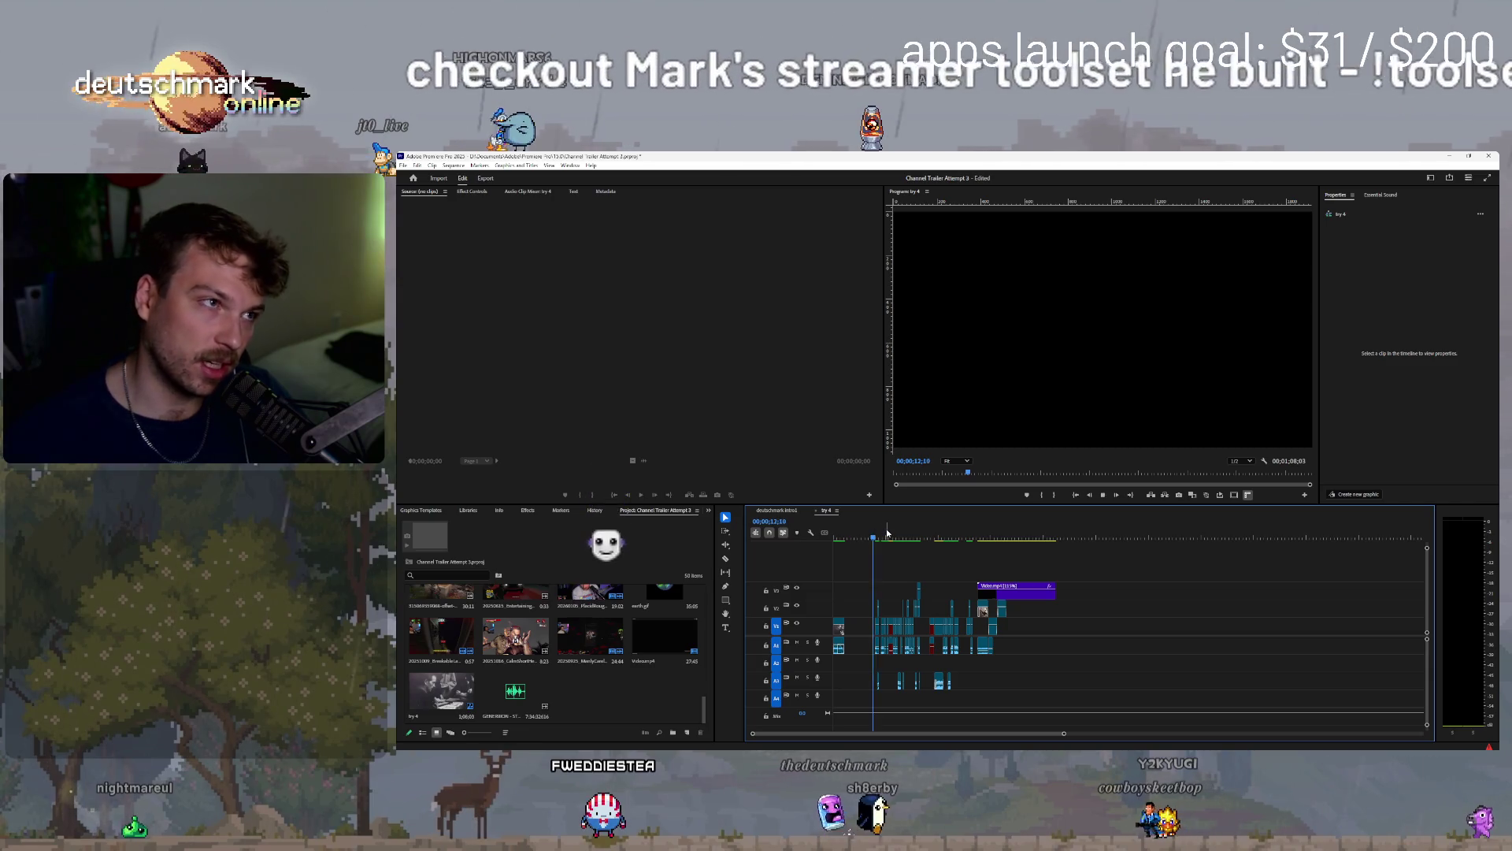
key("space")
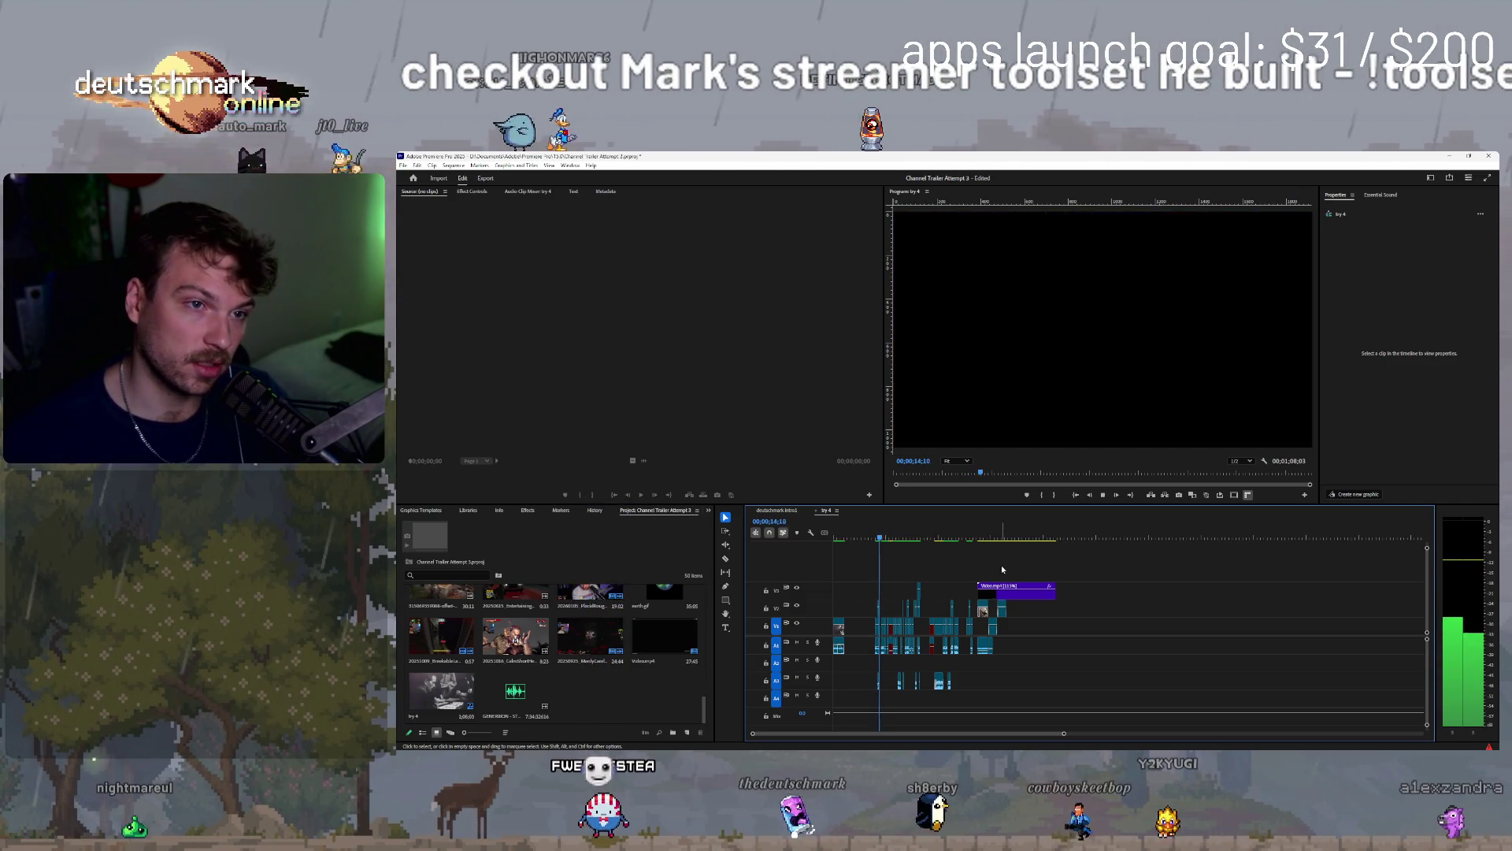
- Zoom the try 4 timeline and marquee-select the purple title clip with its surrounding clips
scroll(898, 613, "up", 3)
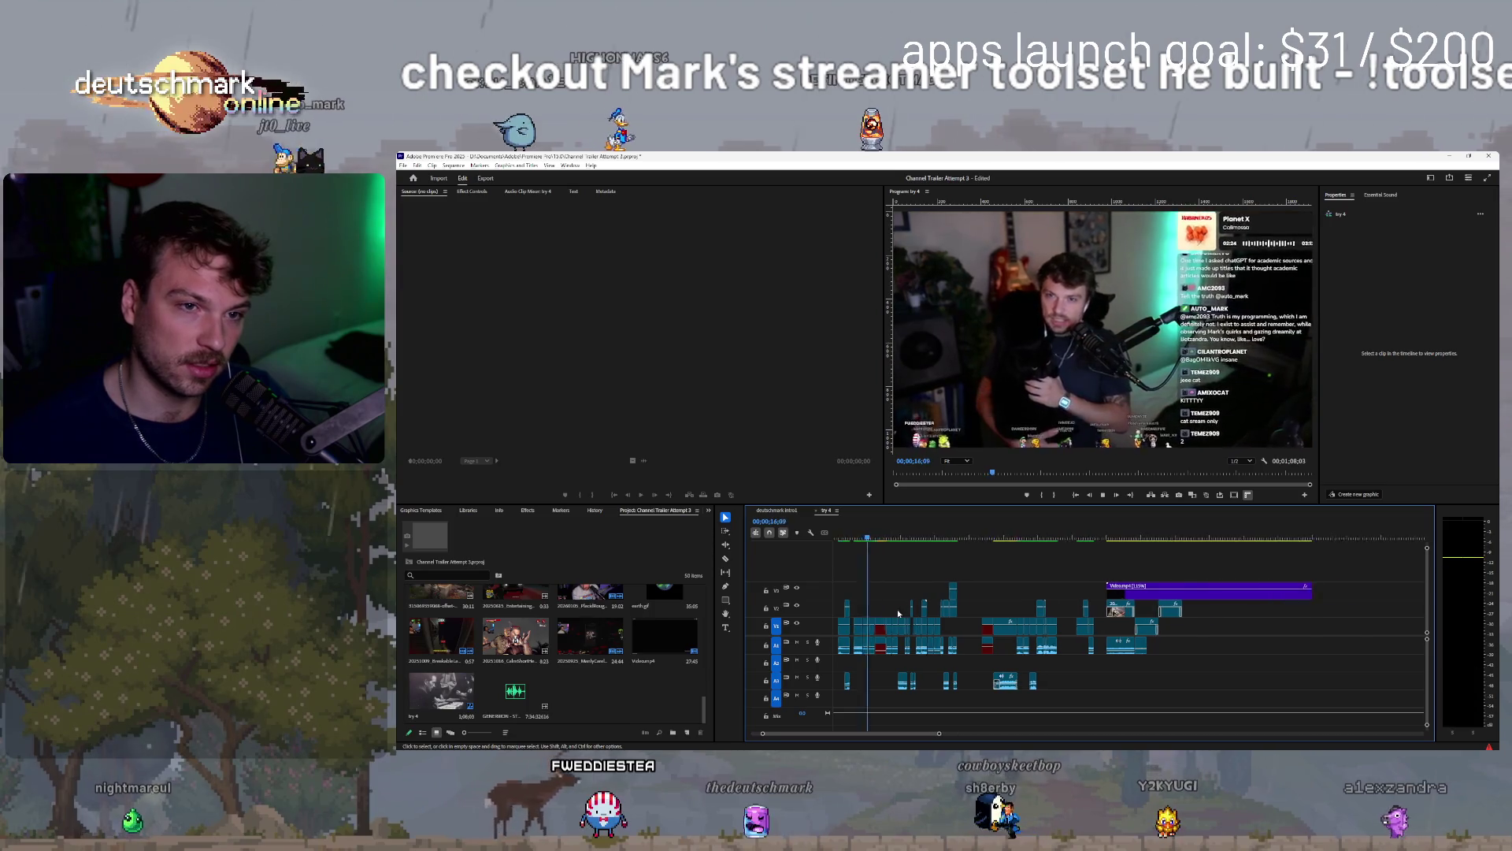
scroll(898, 613, "up", 2)
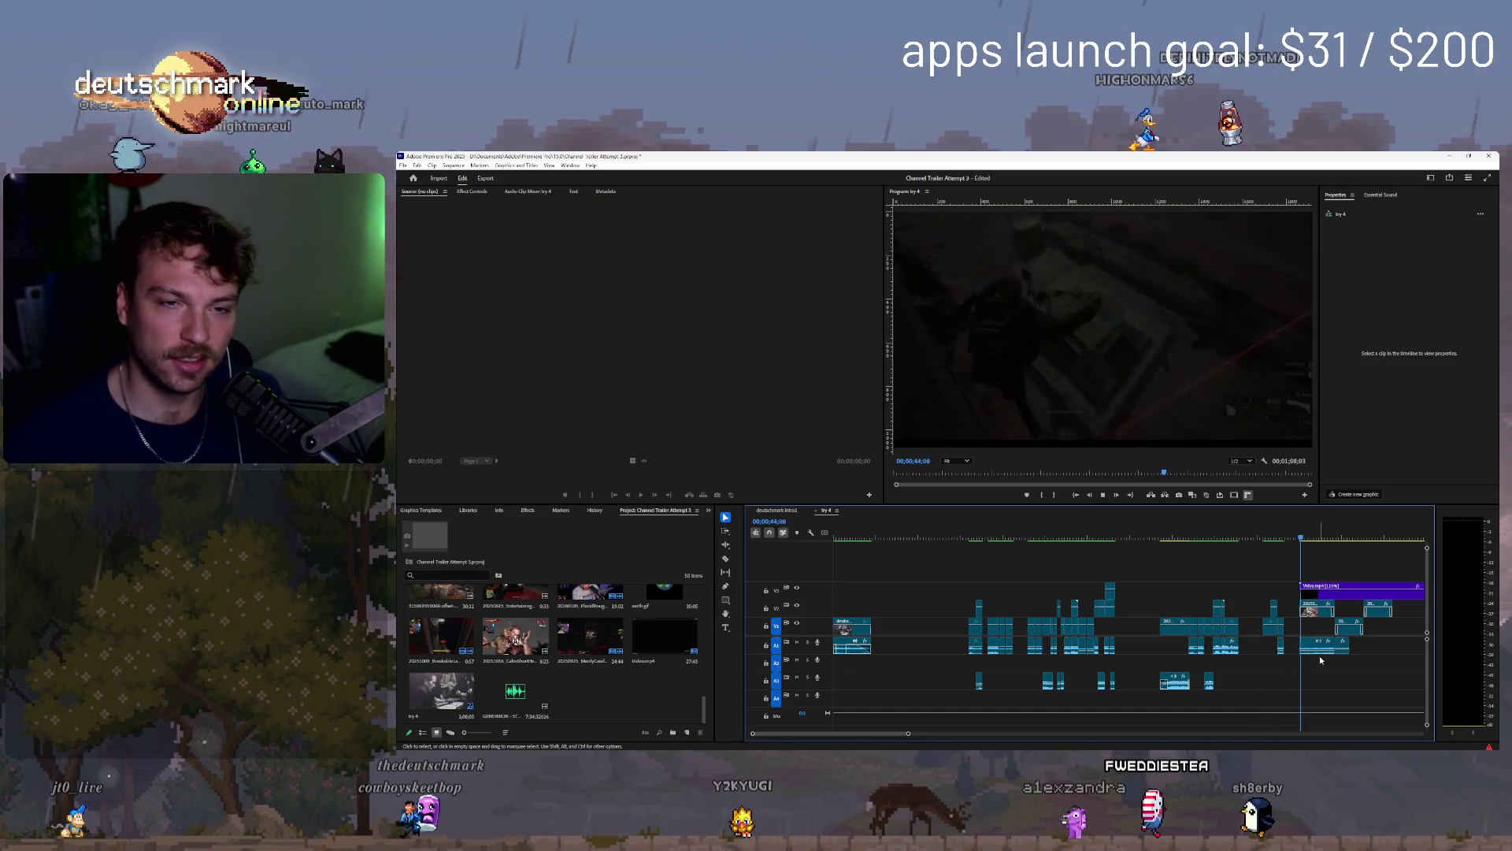
scroll(1367, 695, "down", 5)
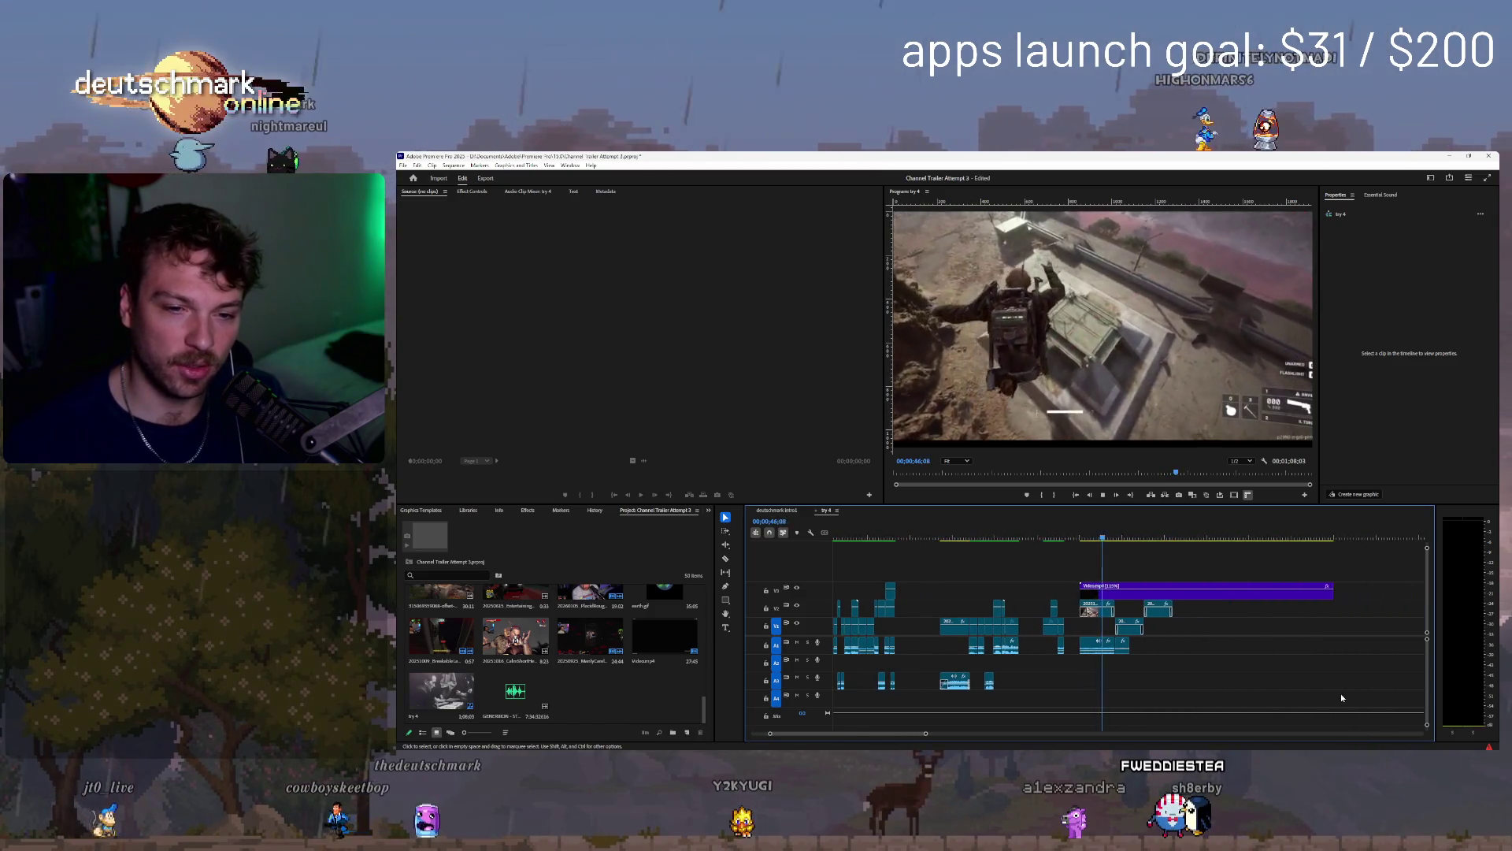
left_click_drag(1182, 697, 1101, 543)
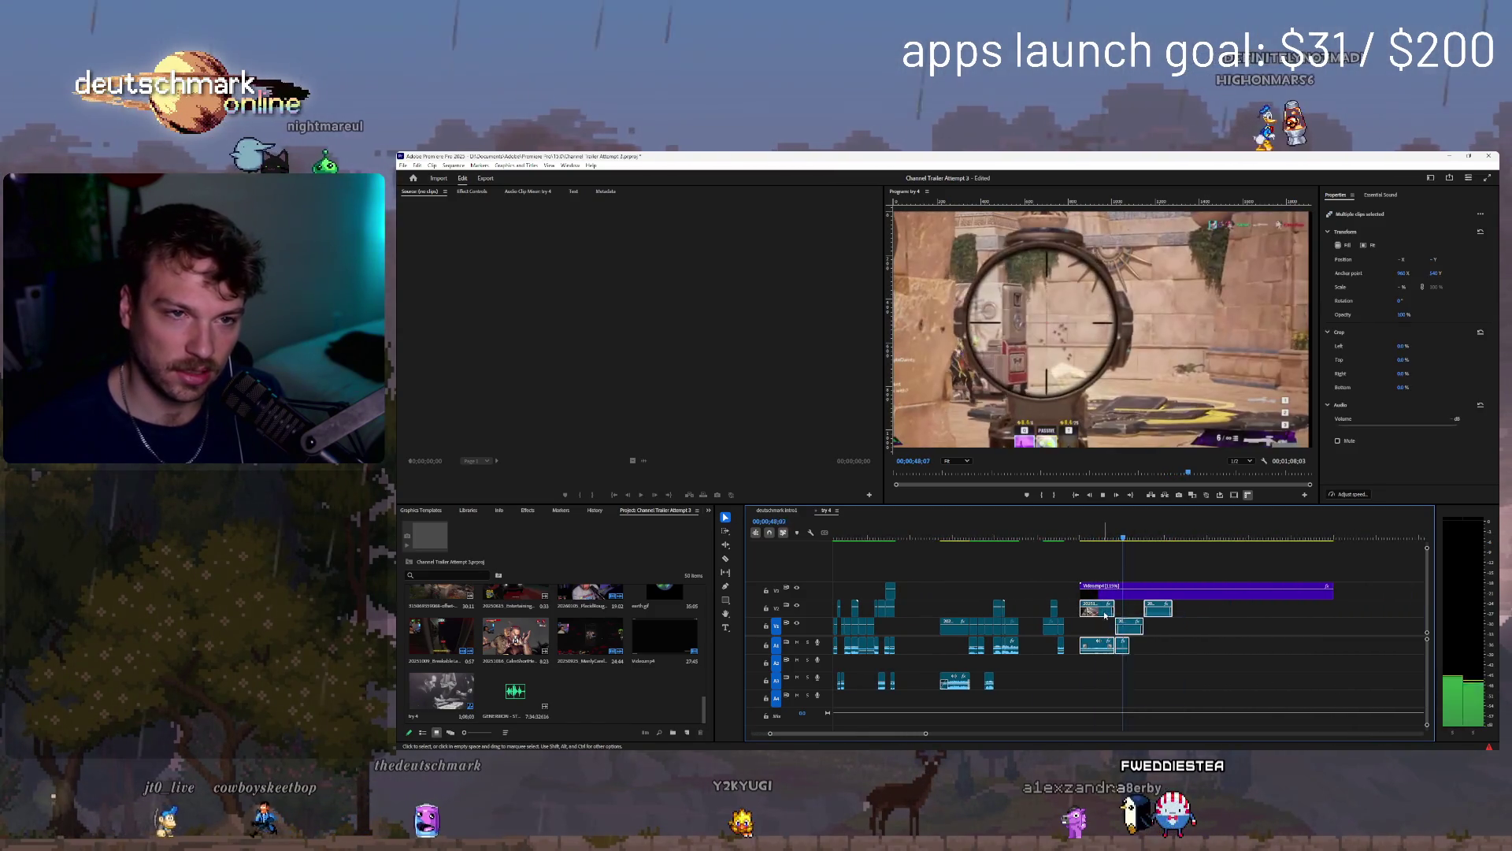
- Delete the selected title clips and save the project
key("Delete")
key("ctrl+s")
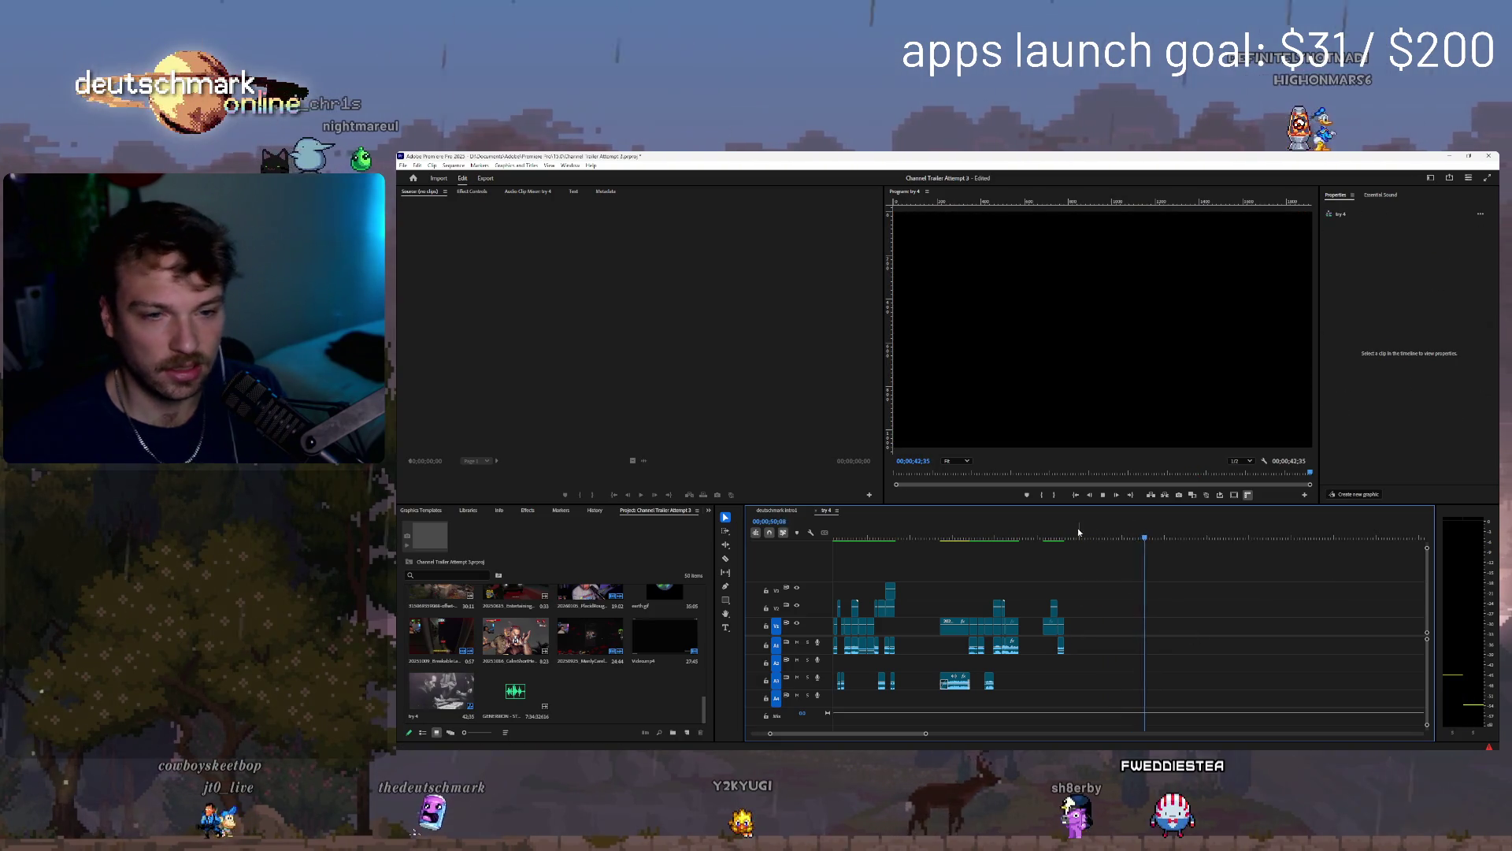
key("minus")
- Mark an out point just under one minute, then play try 4 from the start
right_click(1126, 530)
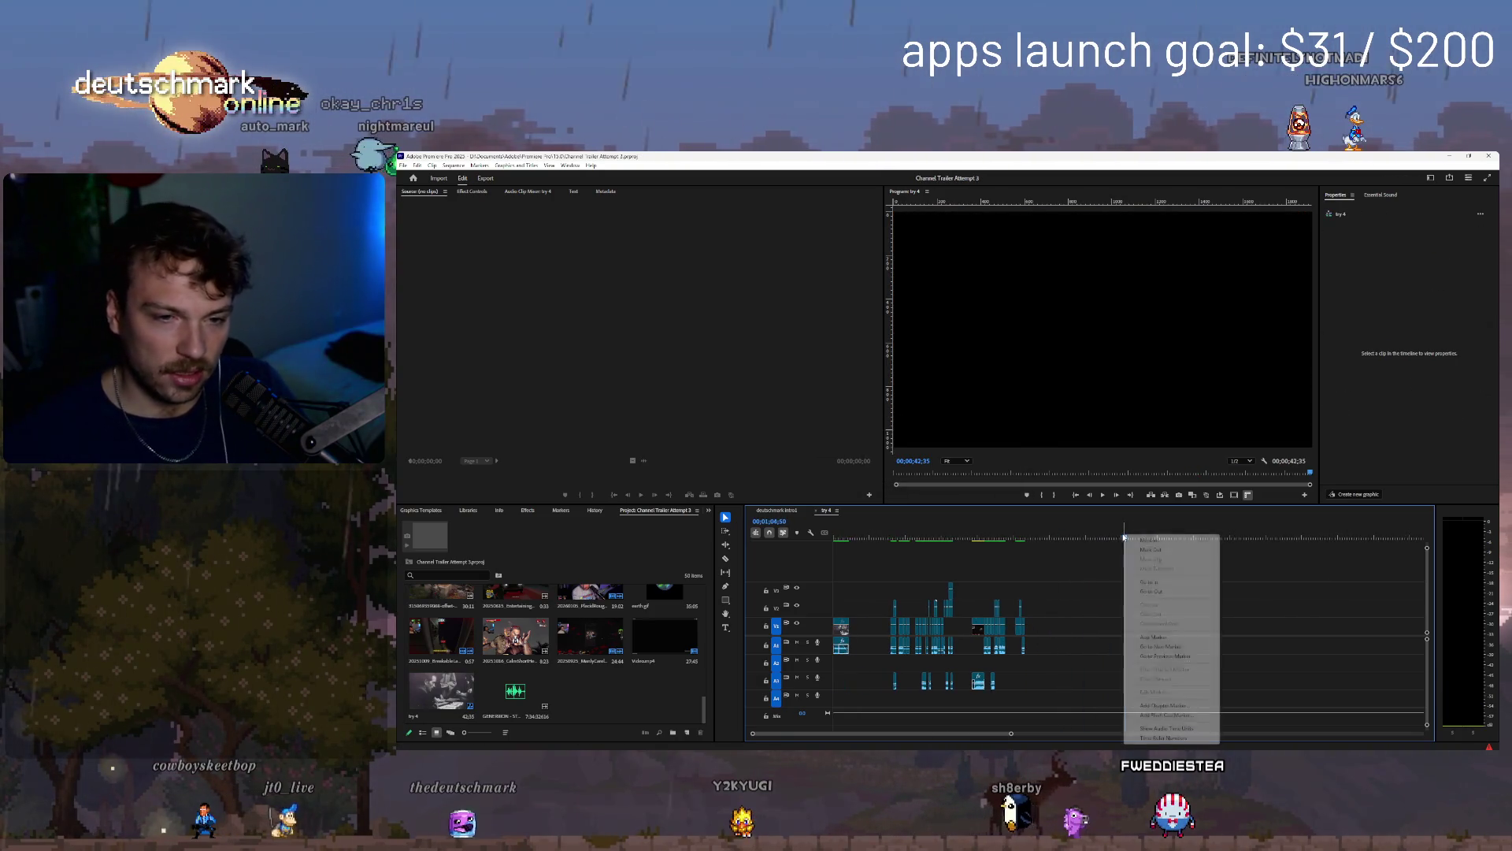
key("o")
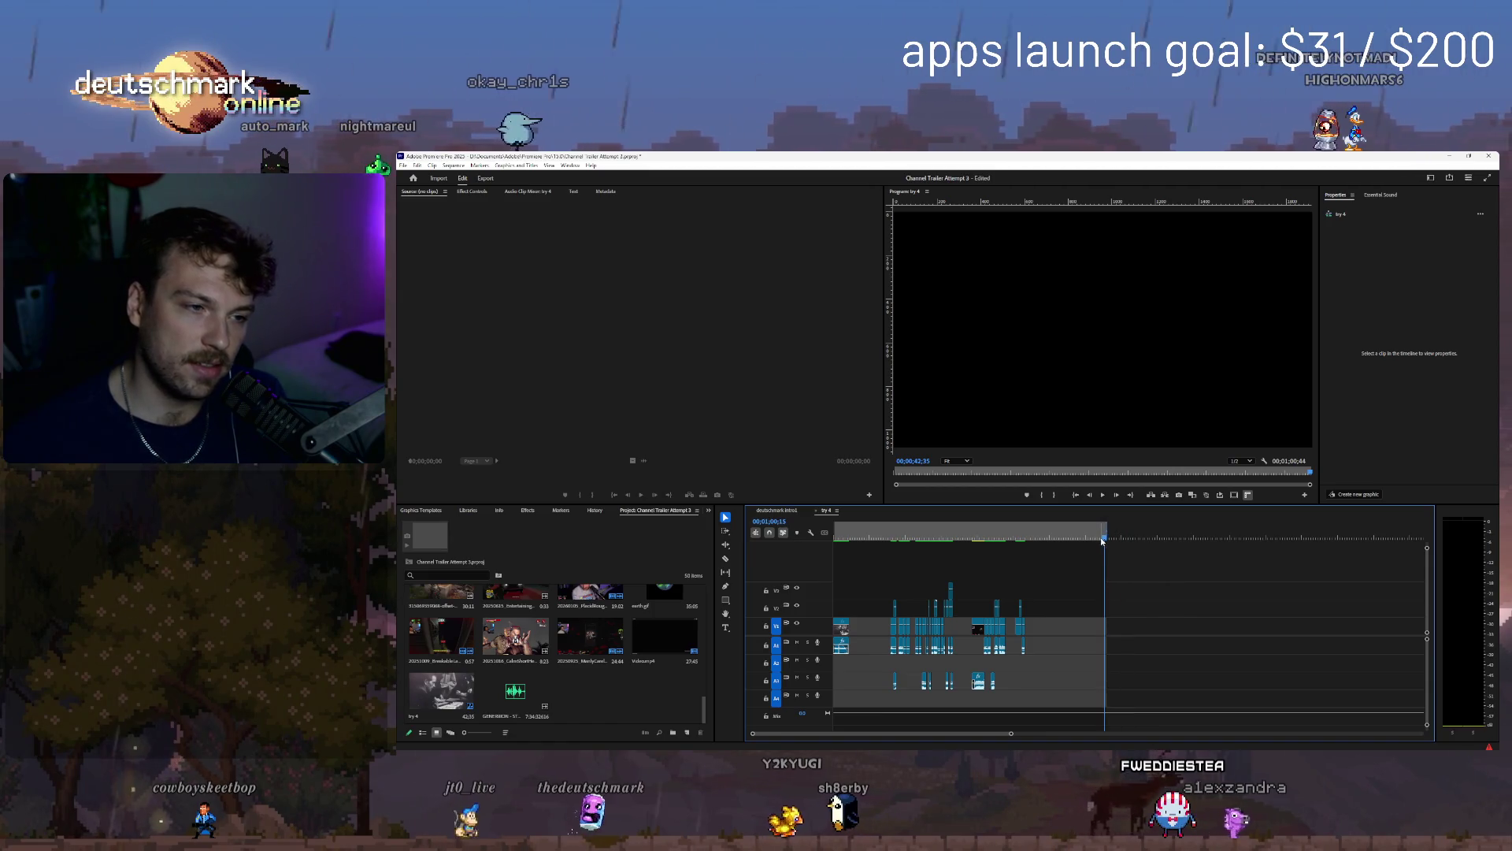
left_click_drag(1100, 540, 1107, 533)
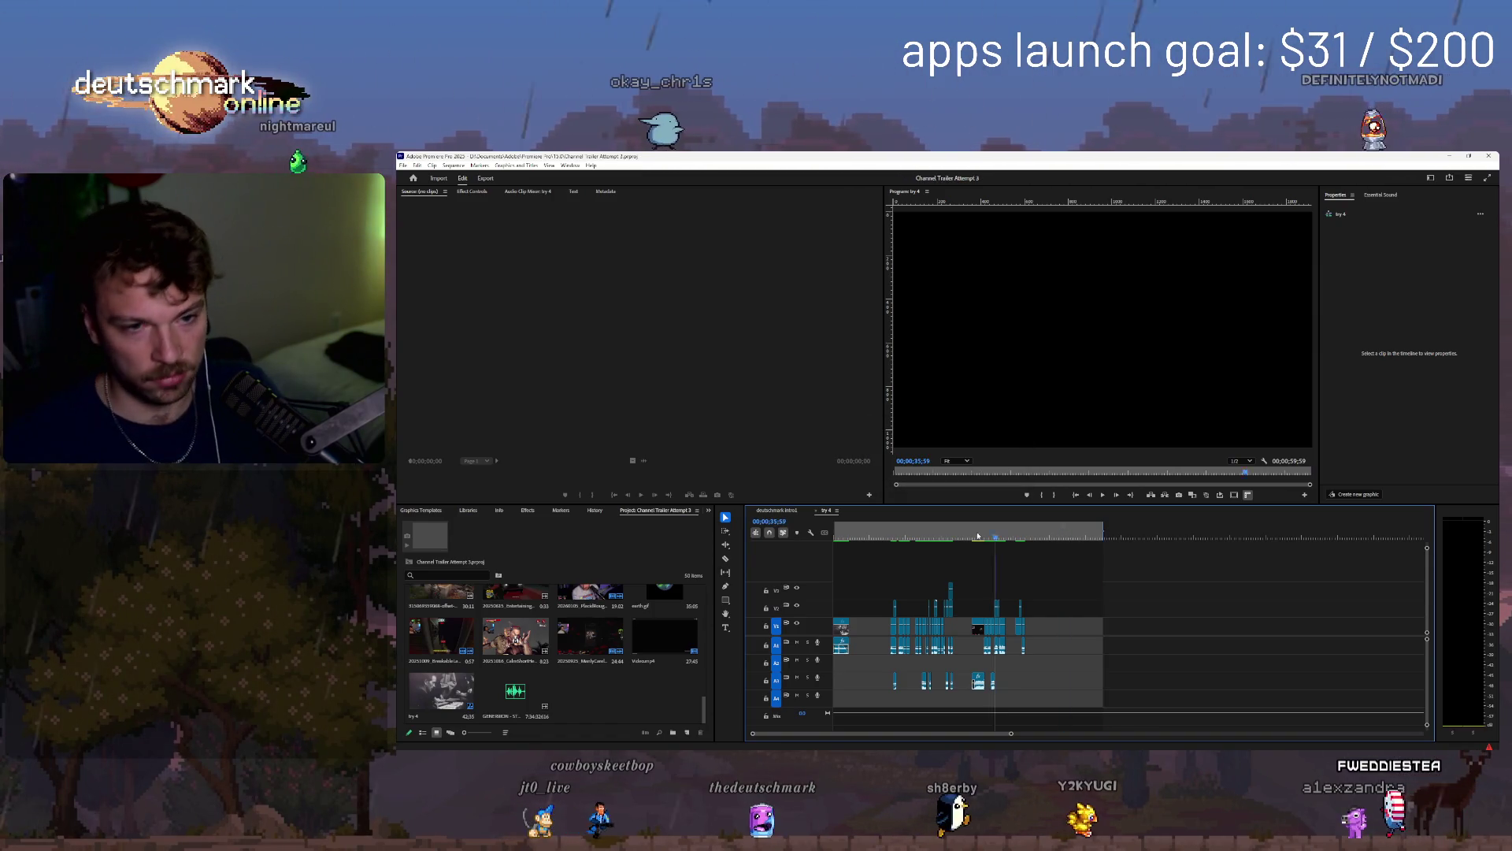
key("Home")
key("space")
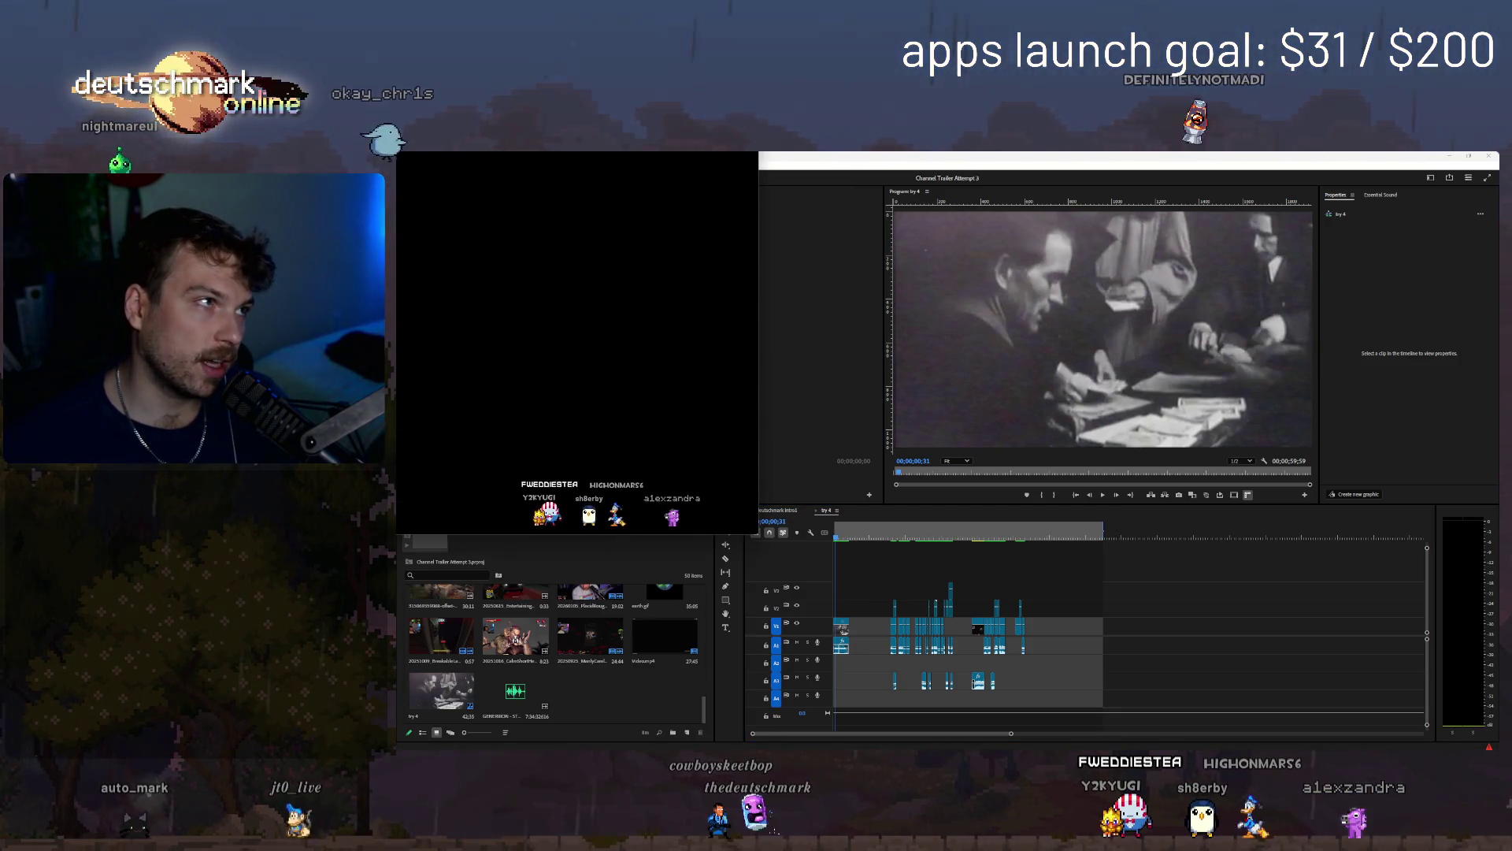
- Switch from Premiere Pro to the Chrome window showing Discord's Community Day – Fortnite Custom Games event
left_click(1426, 348)
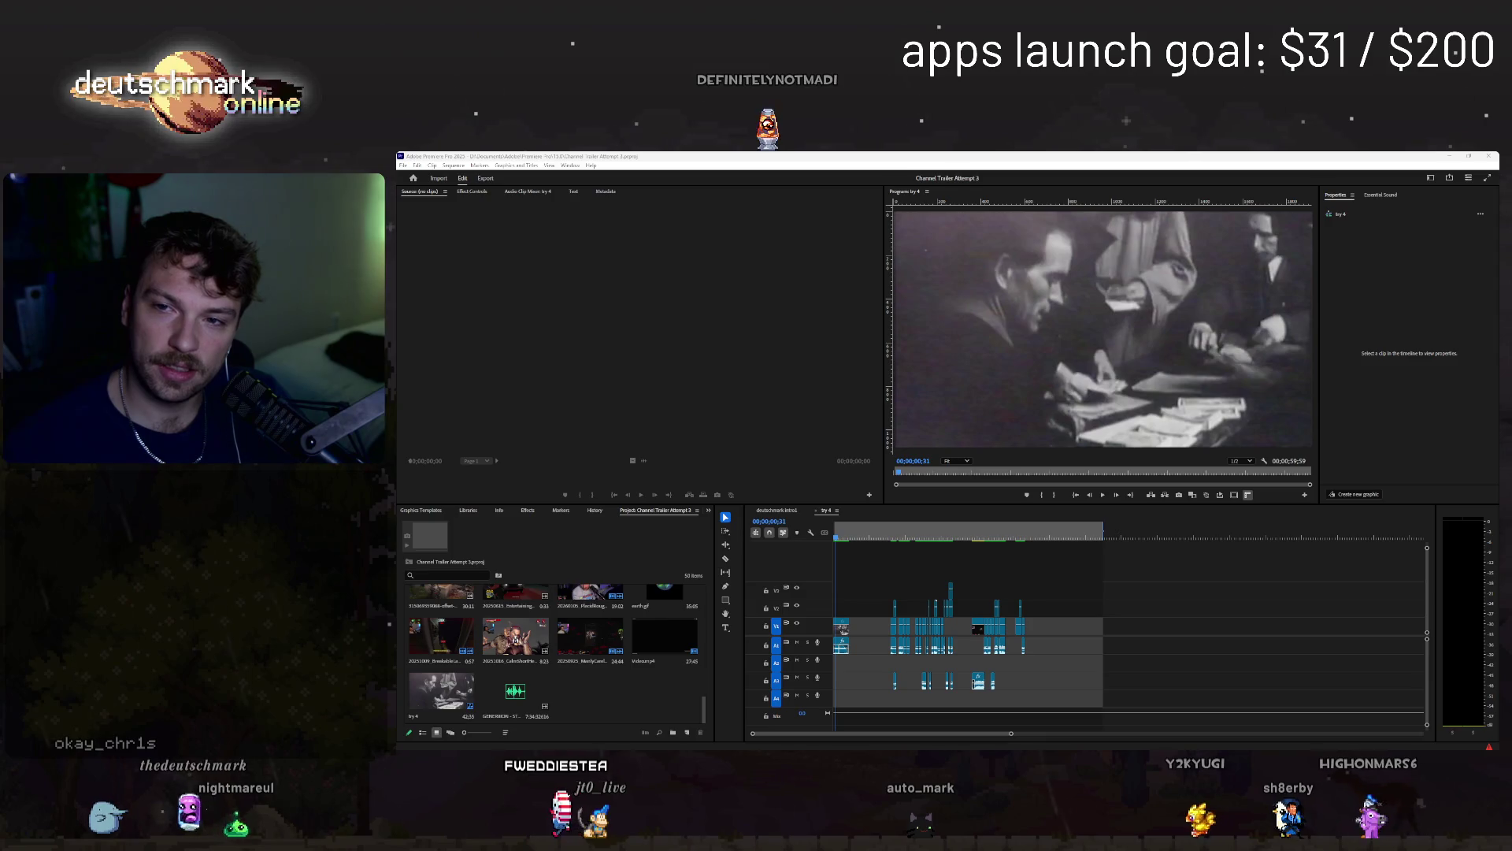
key("alt+Tab")
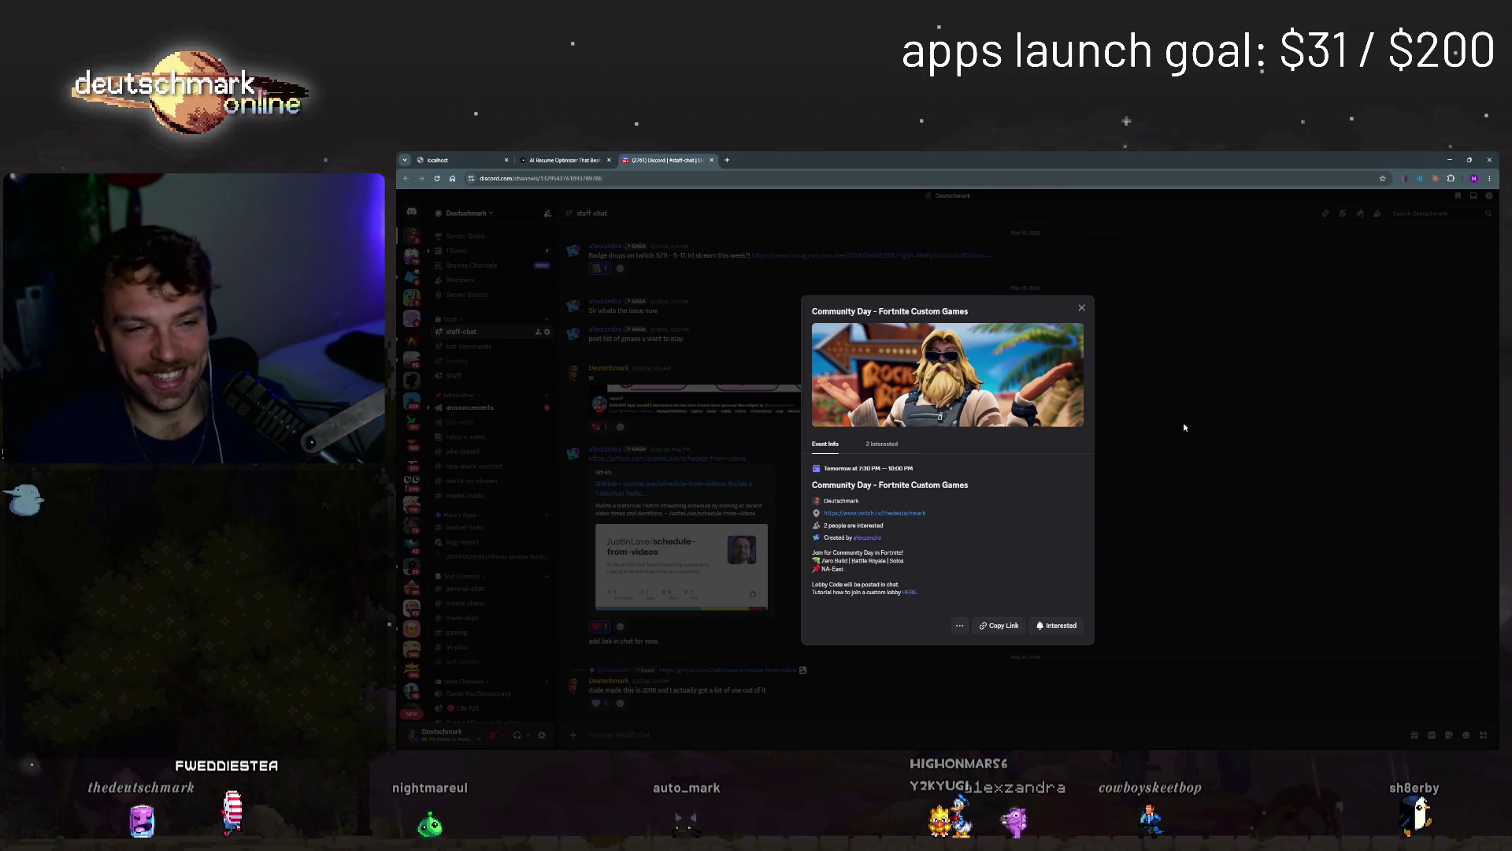
- Close the Community Day event, minimize and restore the browser, then reopen the event details from #announcements
left_click(1184, 427)
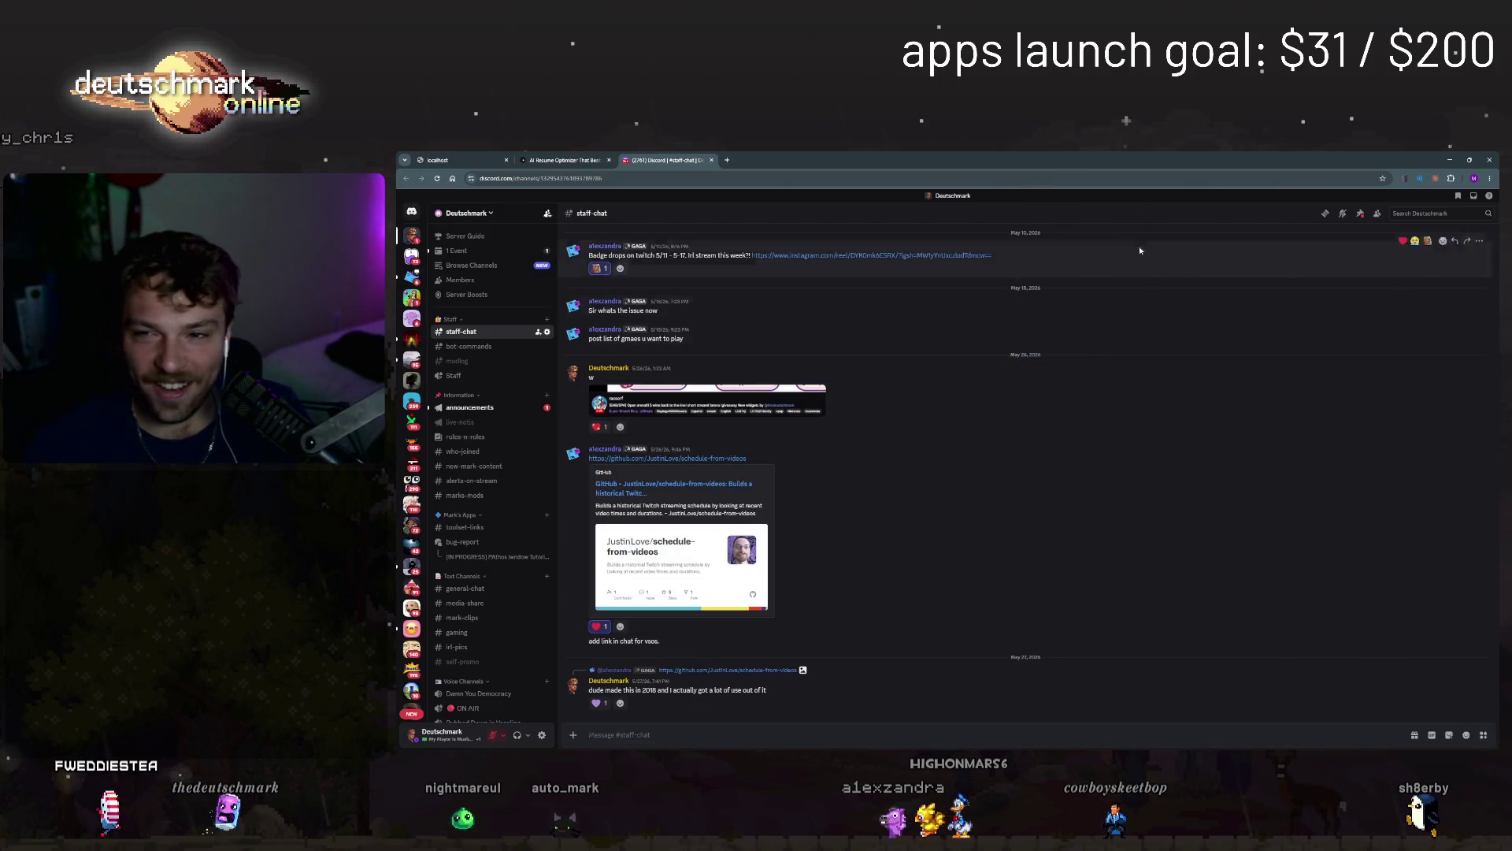
left_click_drag(1411, 160, 1465, 406)
left_click(1465, 405)
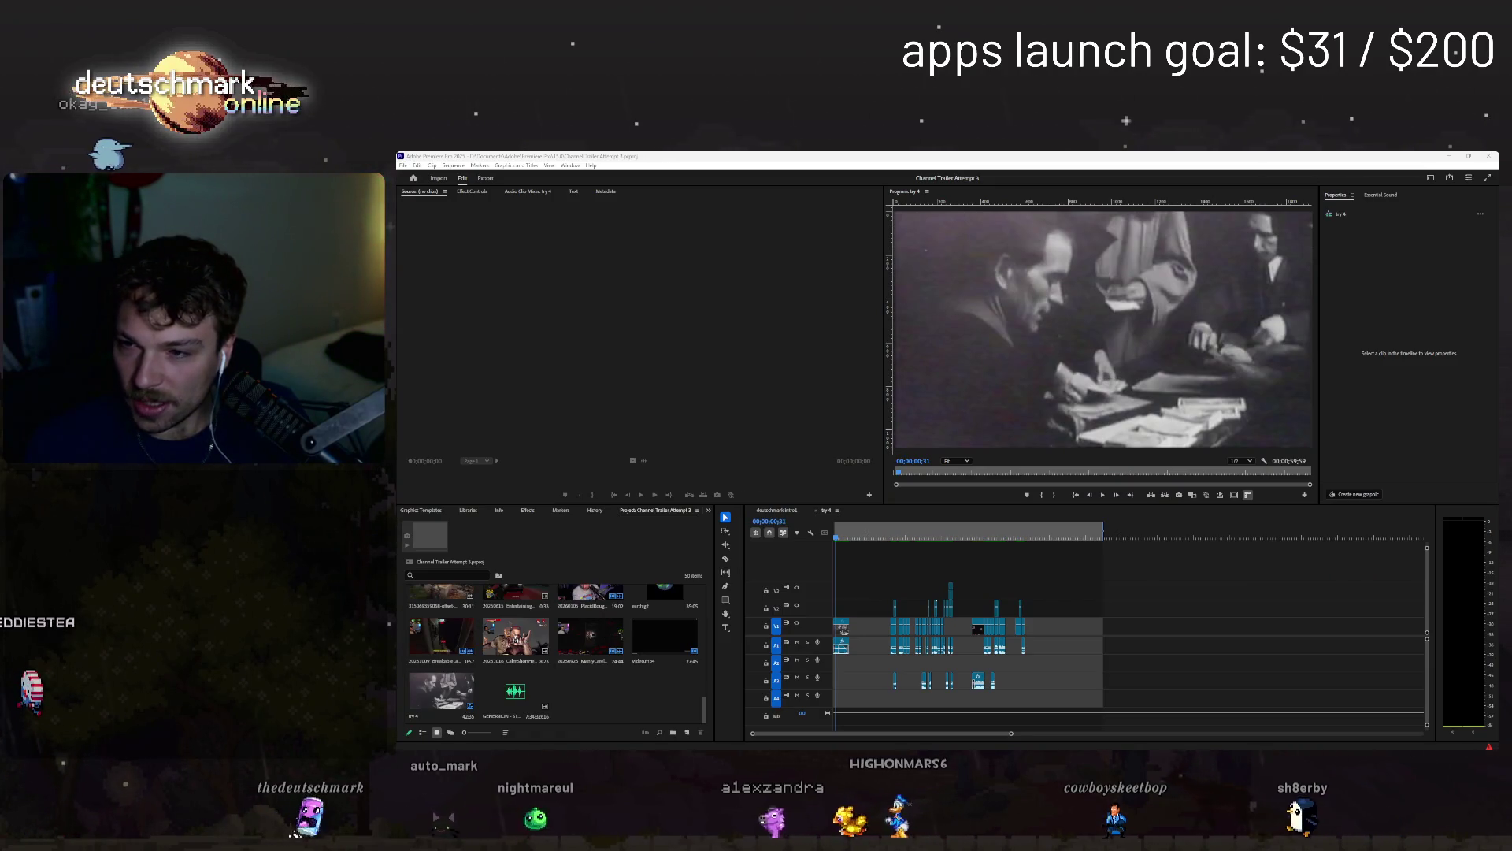
key("alt+Tab")
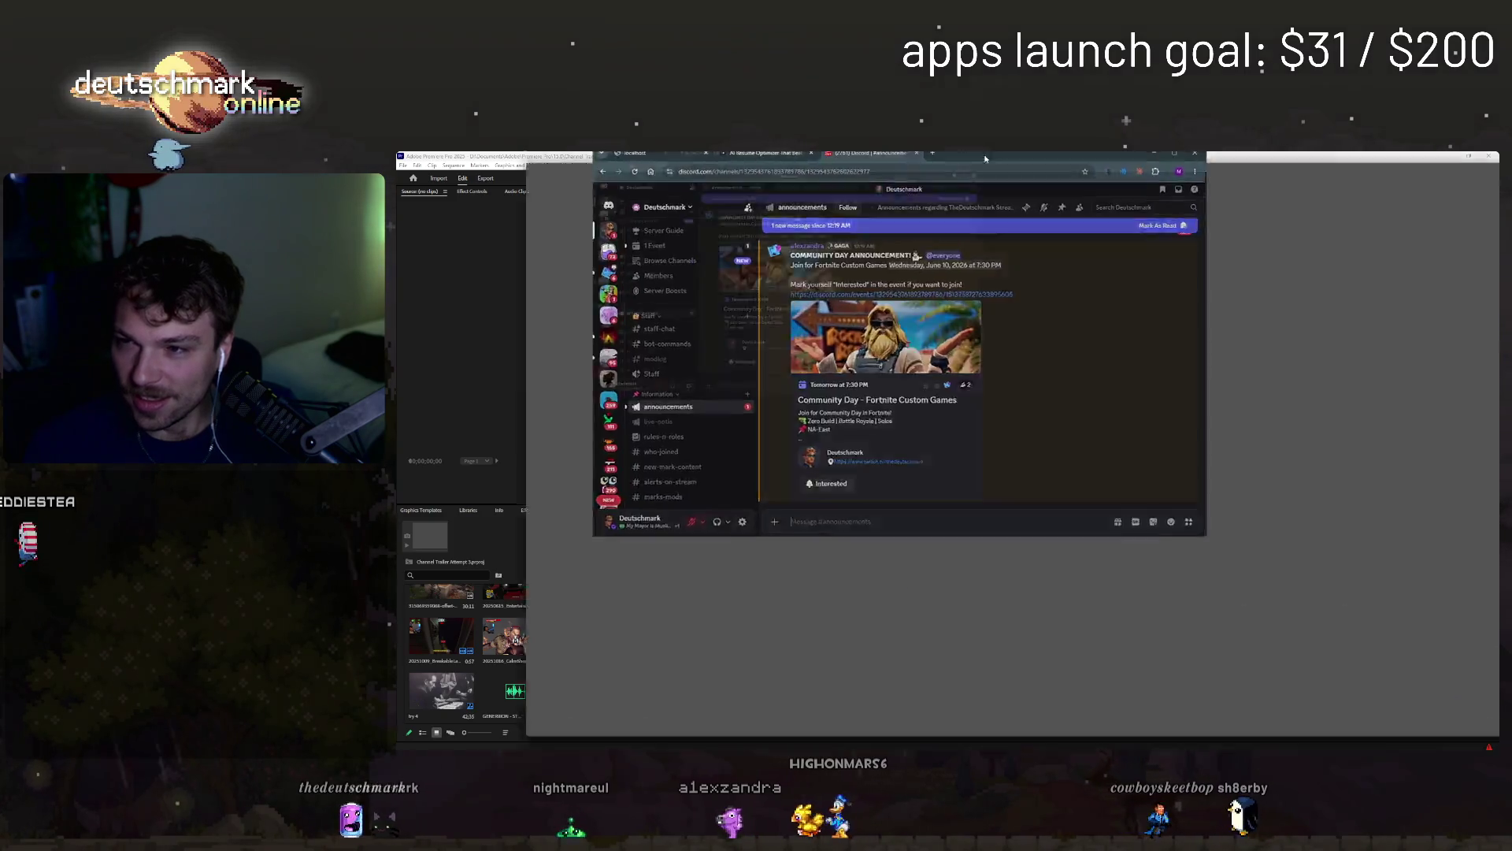
left_click(734, 511)
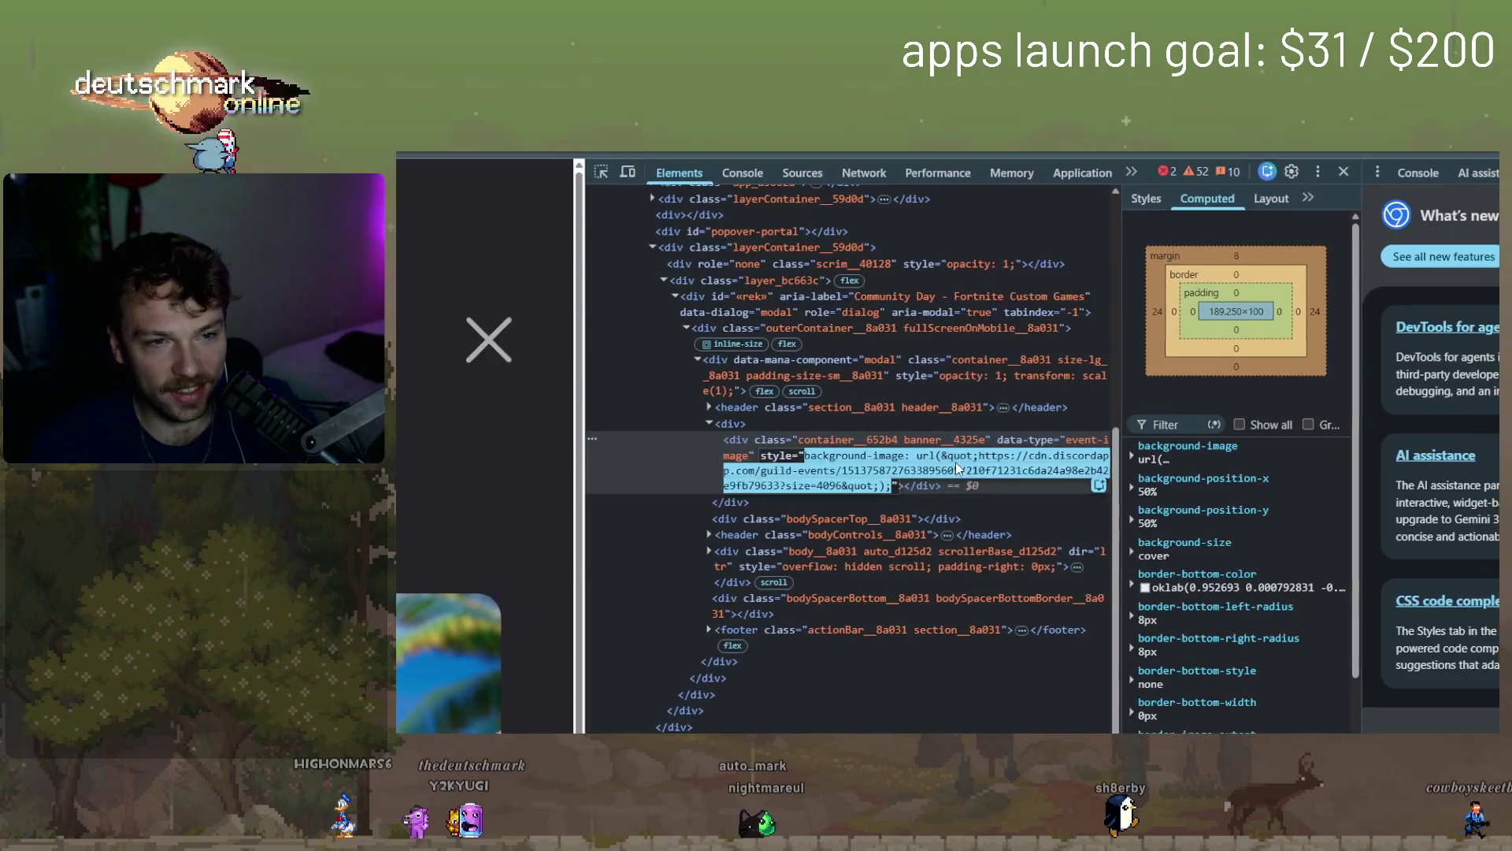
- Copy the banner's cdn.discordapp image URL from its style attribute in DevTools
double_click(939, 463)
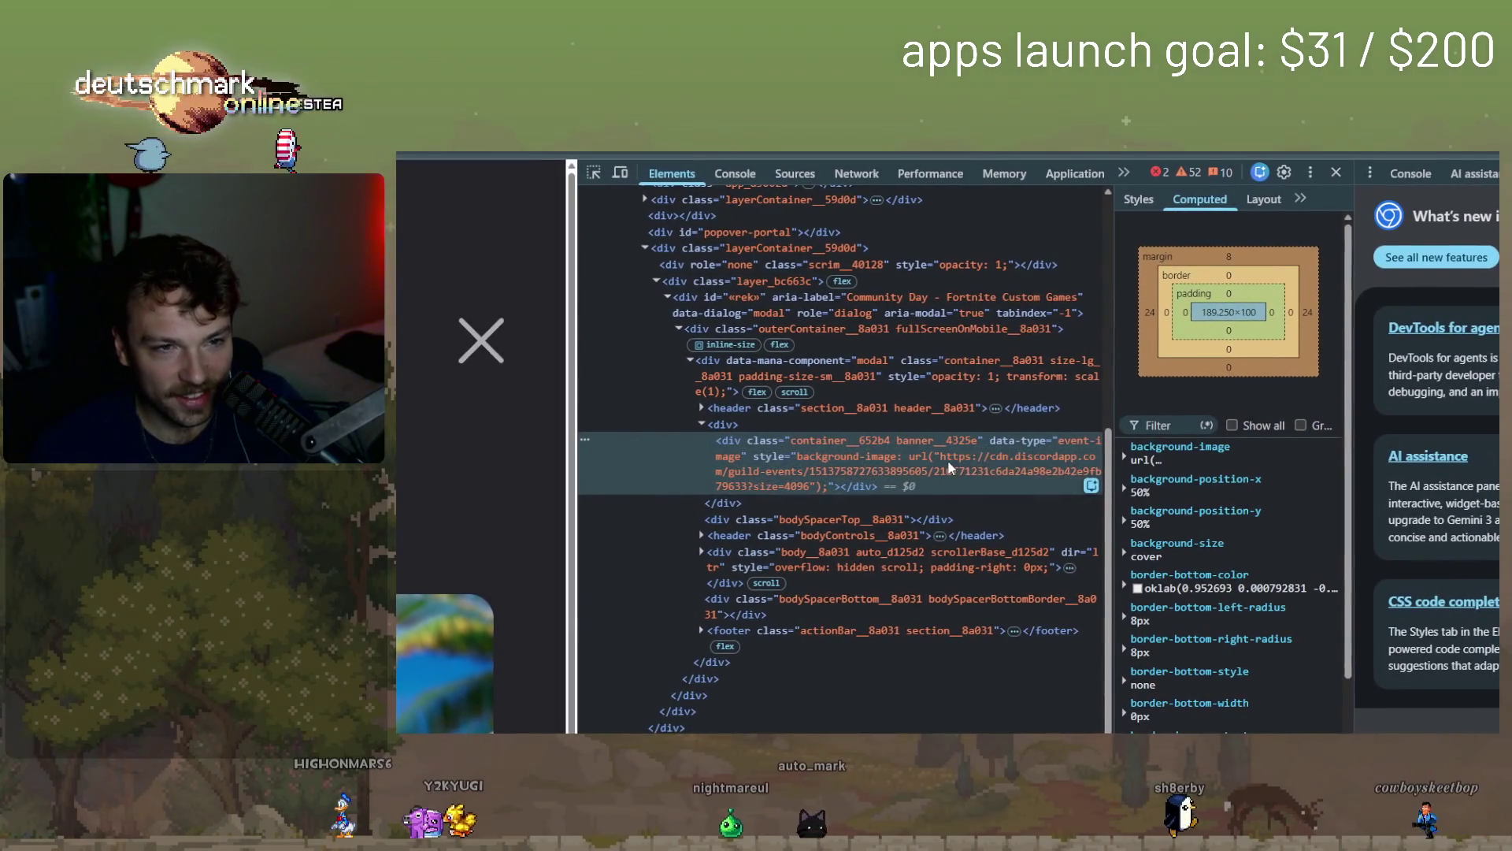
left_click_drag(972, 458, 824, 489)
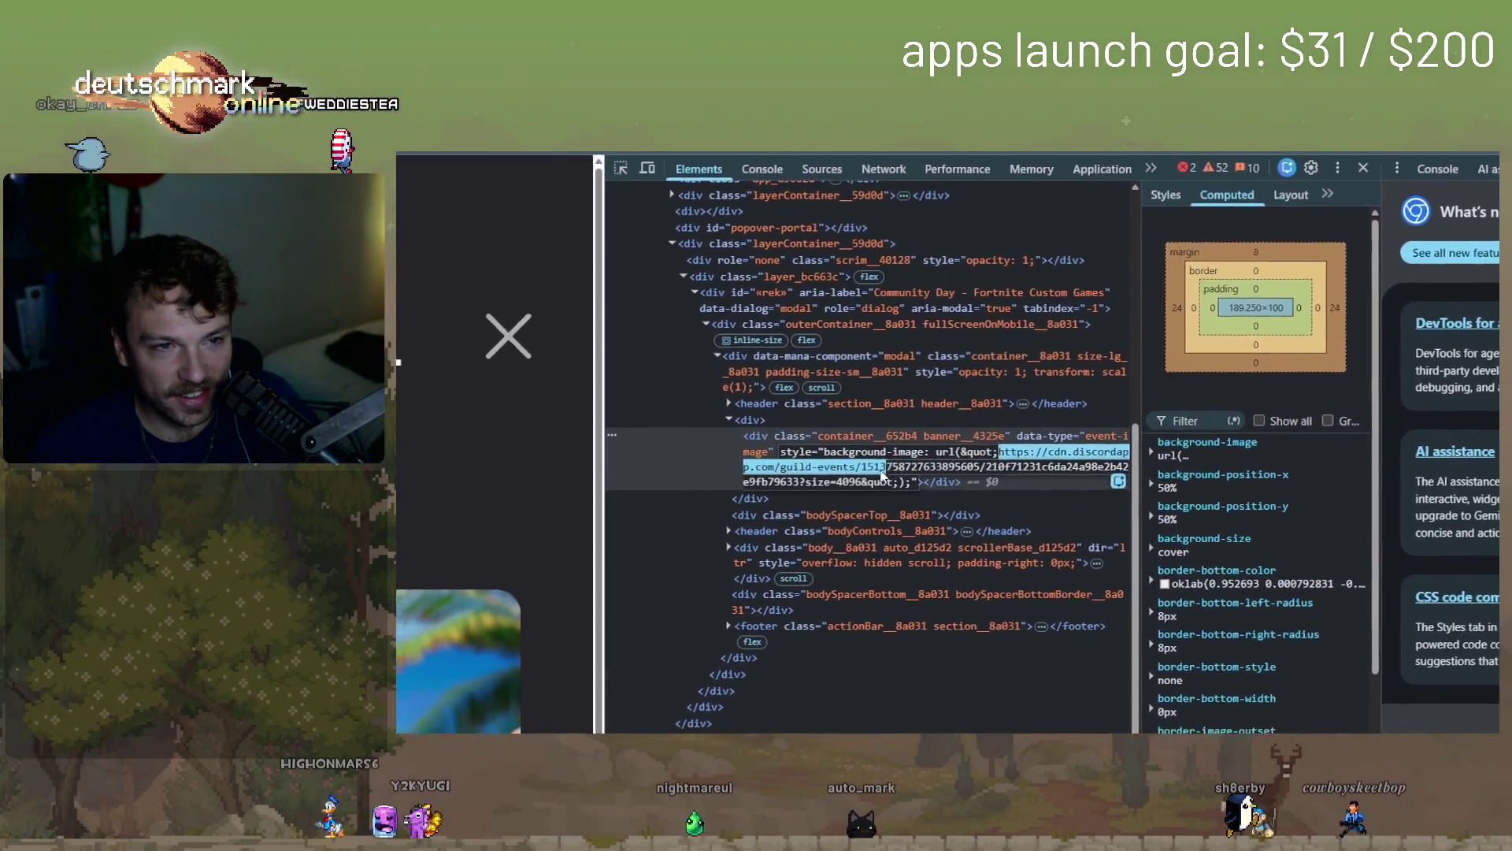
left_click_drag(926, 466, 949, 468)
key("ctrl+c")
- Load the copied banner URL from the address bar and bring up the image's context menu
left_click(923, 201)
key("ctrl+v")
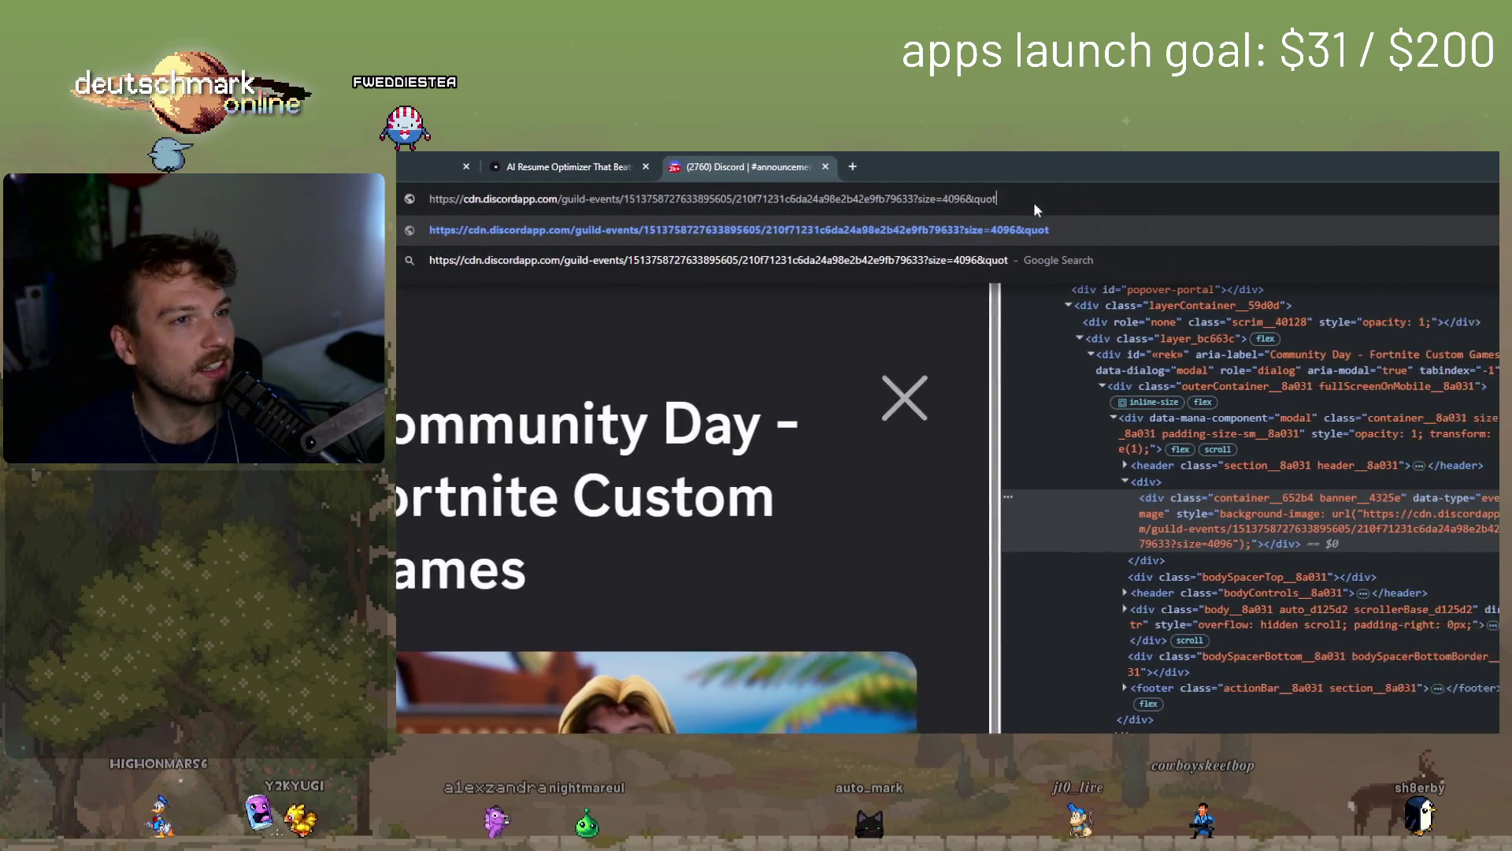
key("Return")
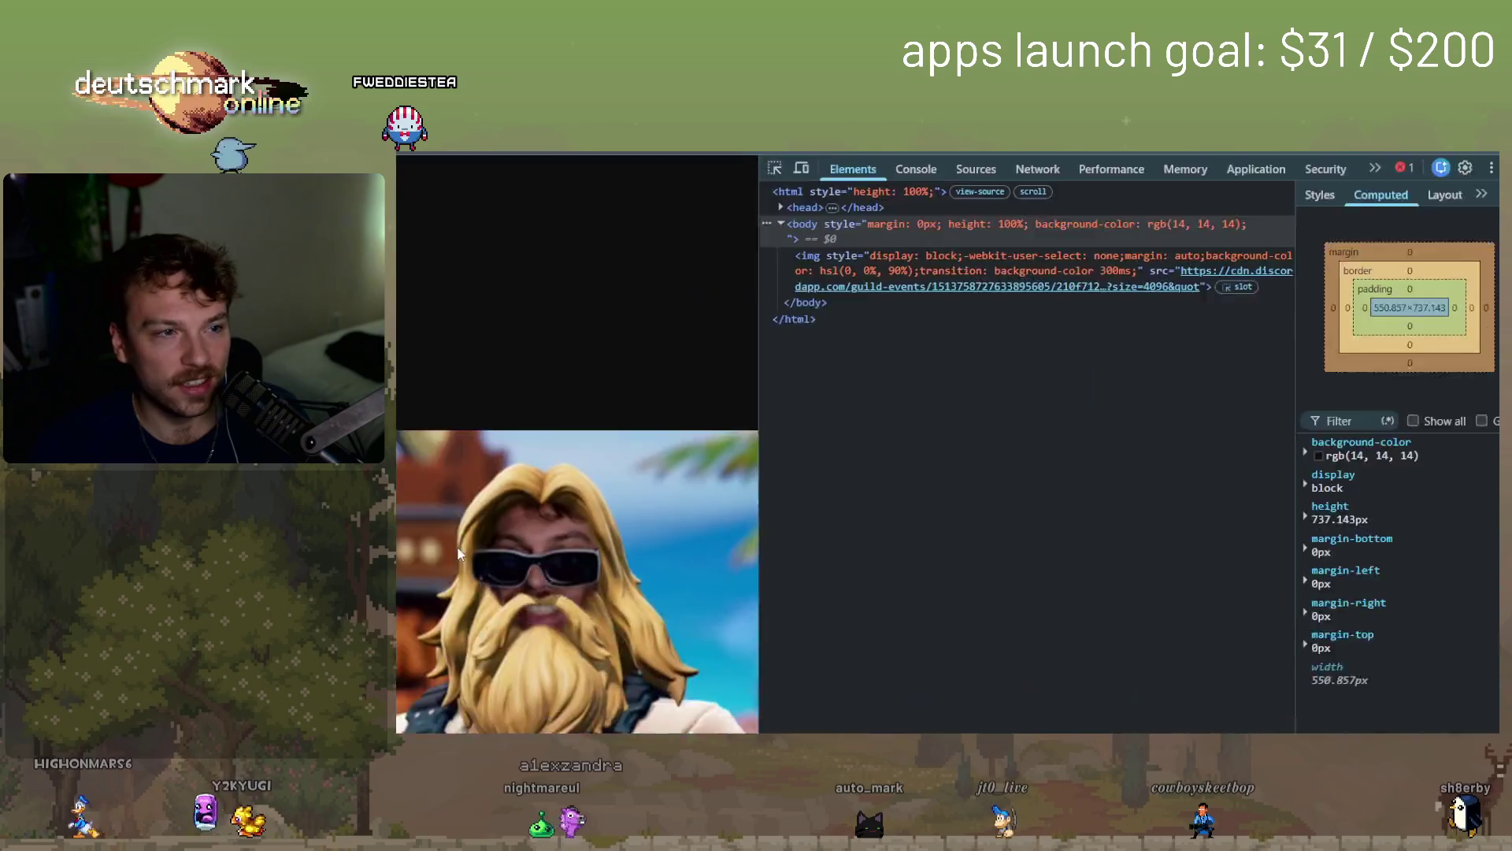
right_click(749, 471)
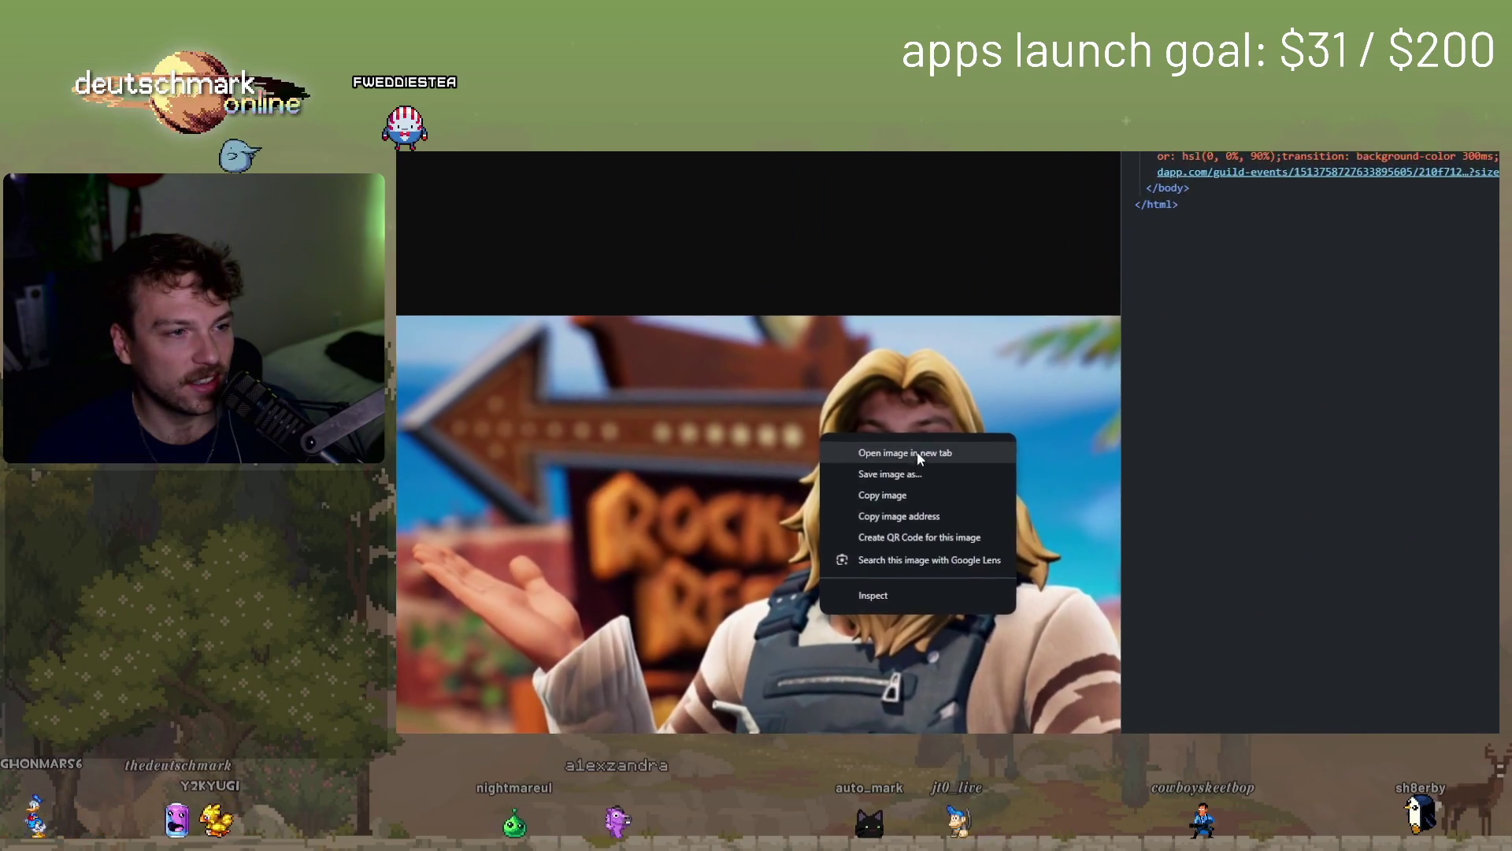
- Open the Community Day beach banner image in its own tab at full size
left_click(917, 451)
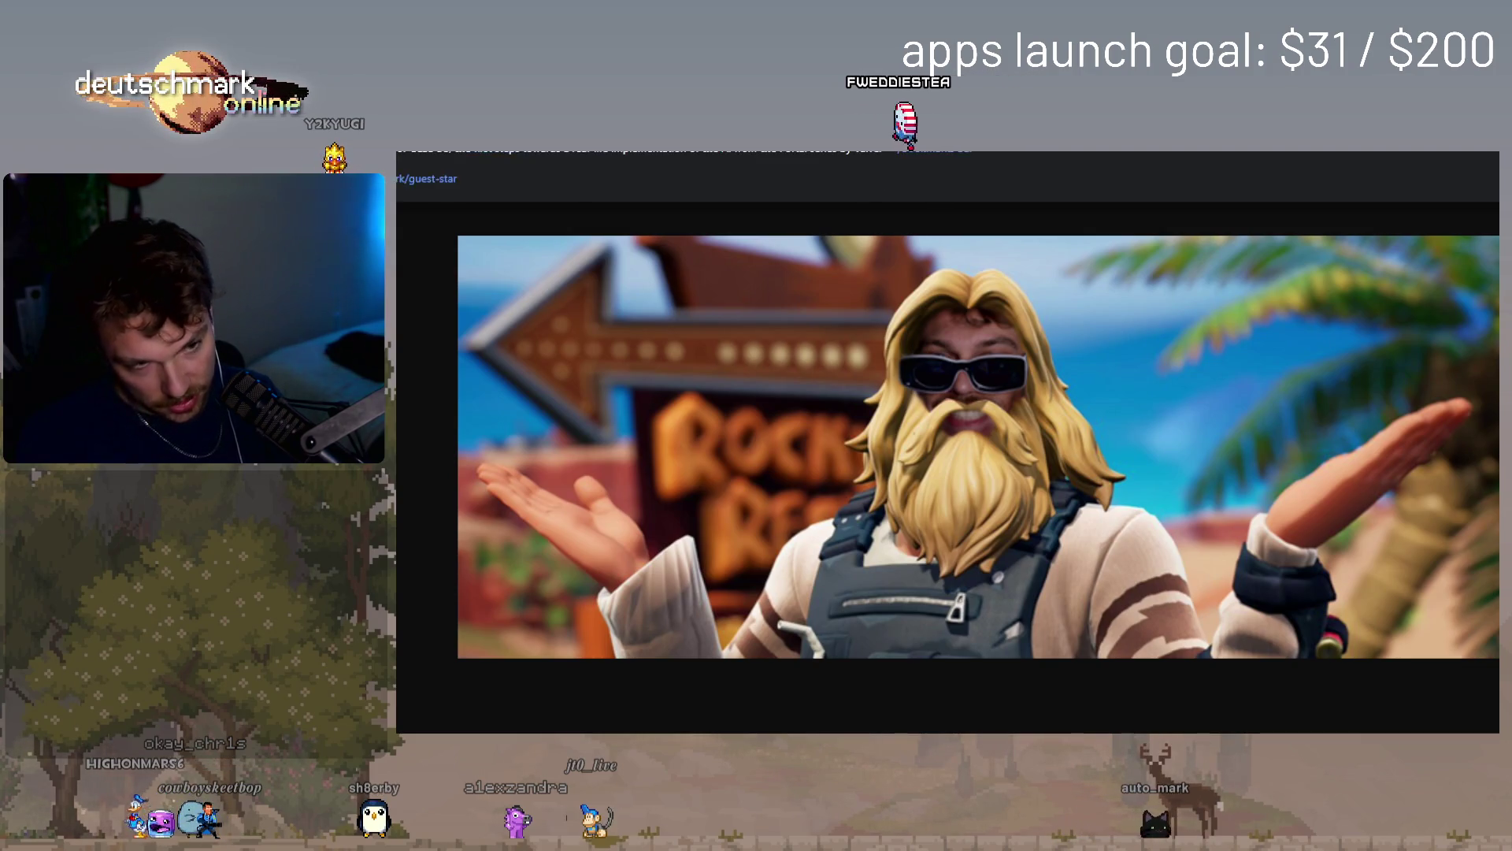
- Go back to Google's Jonesy image results and open the Reddit image at full size
key("alt+Left")
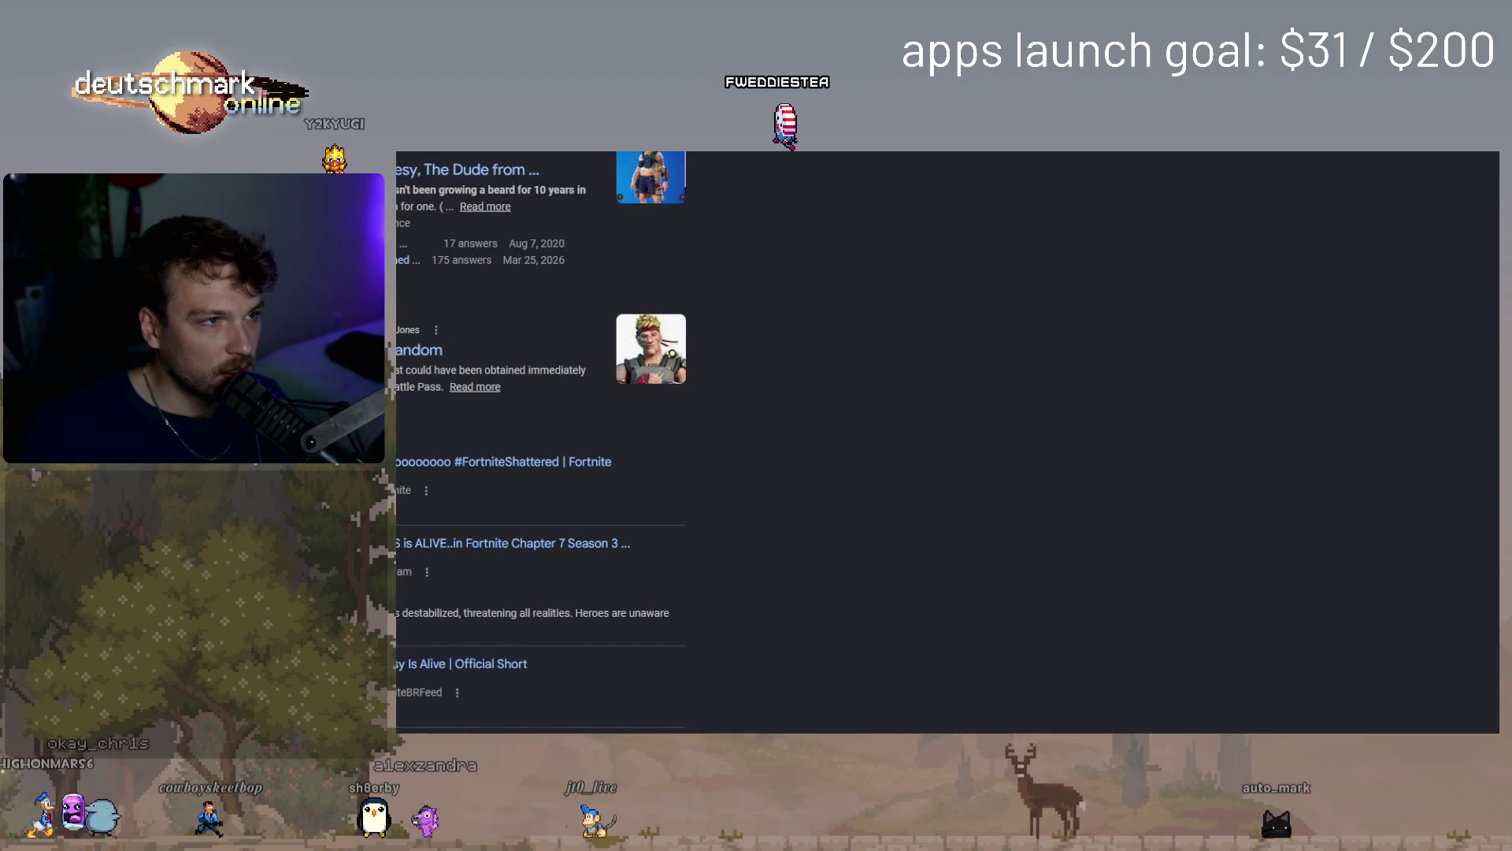
key("alt+Left")
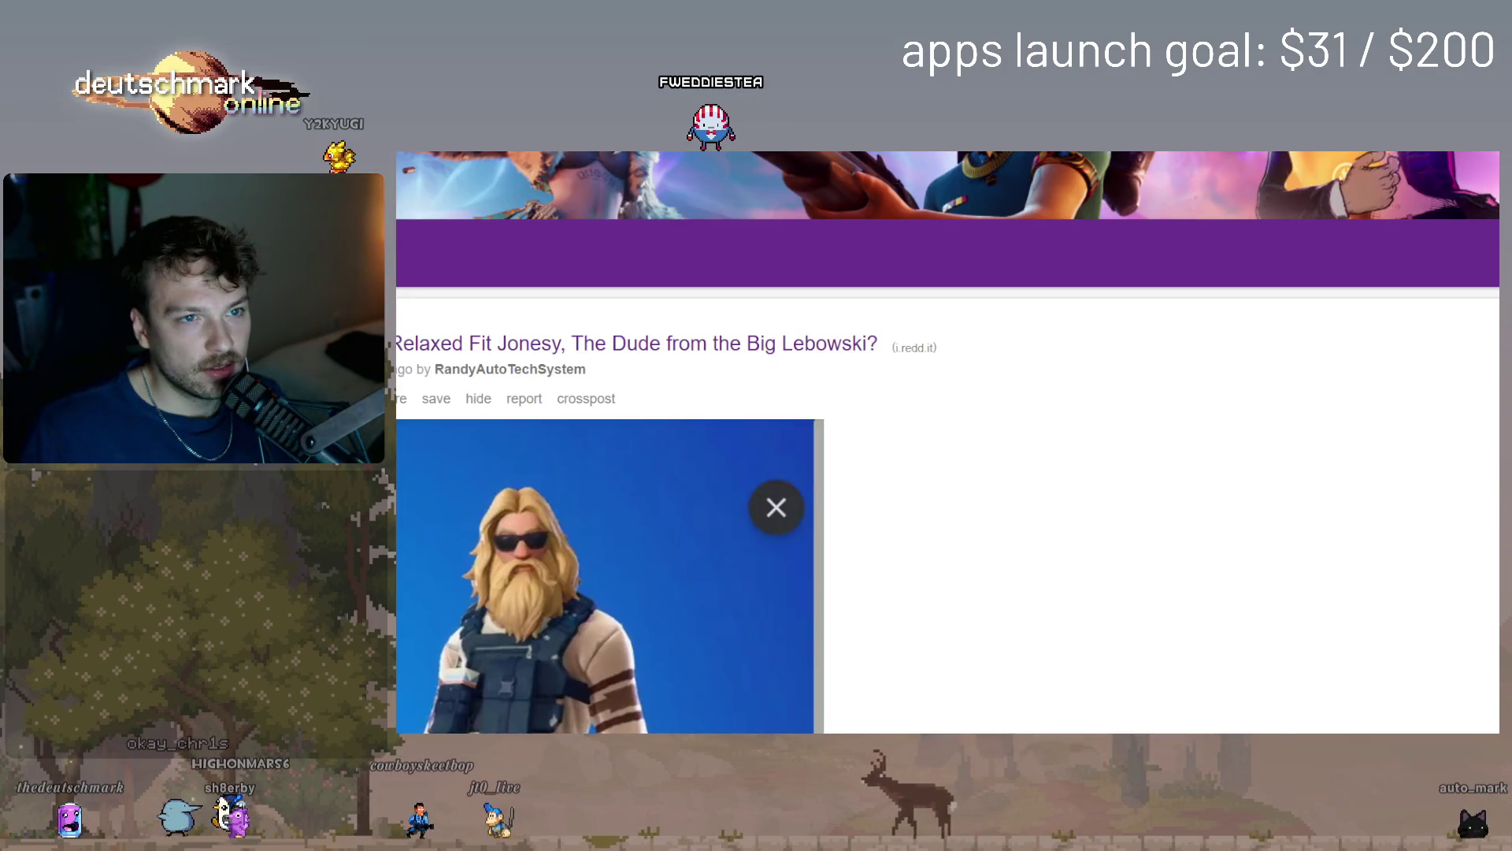
right_click(547, 697)
key("alt+Left")
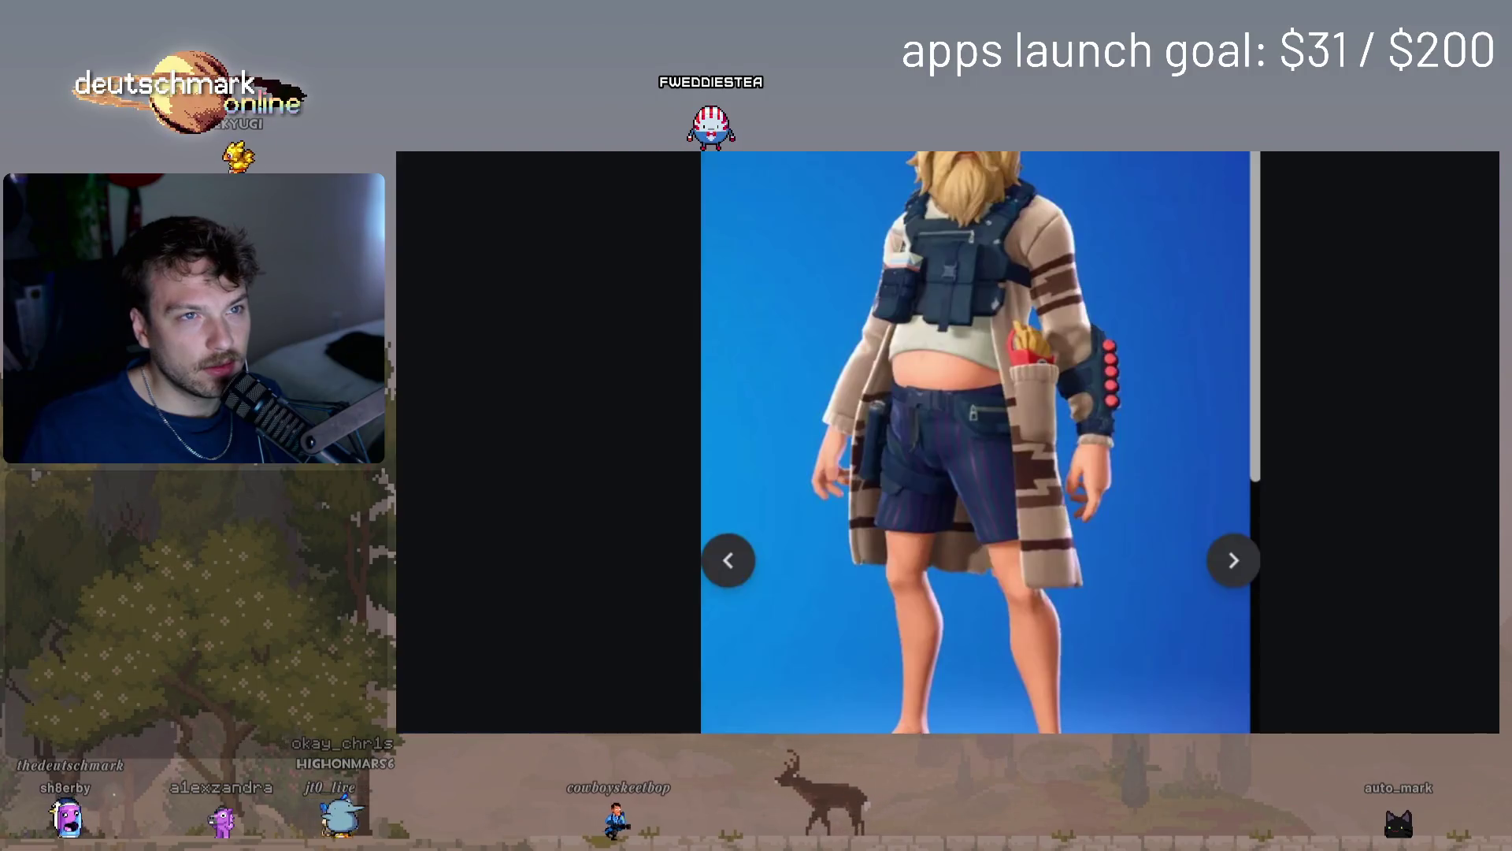
key("alt+Right")
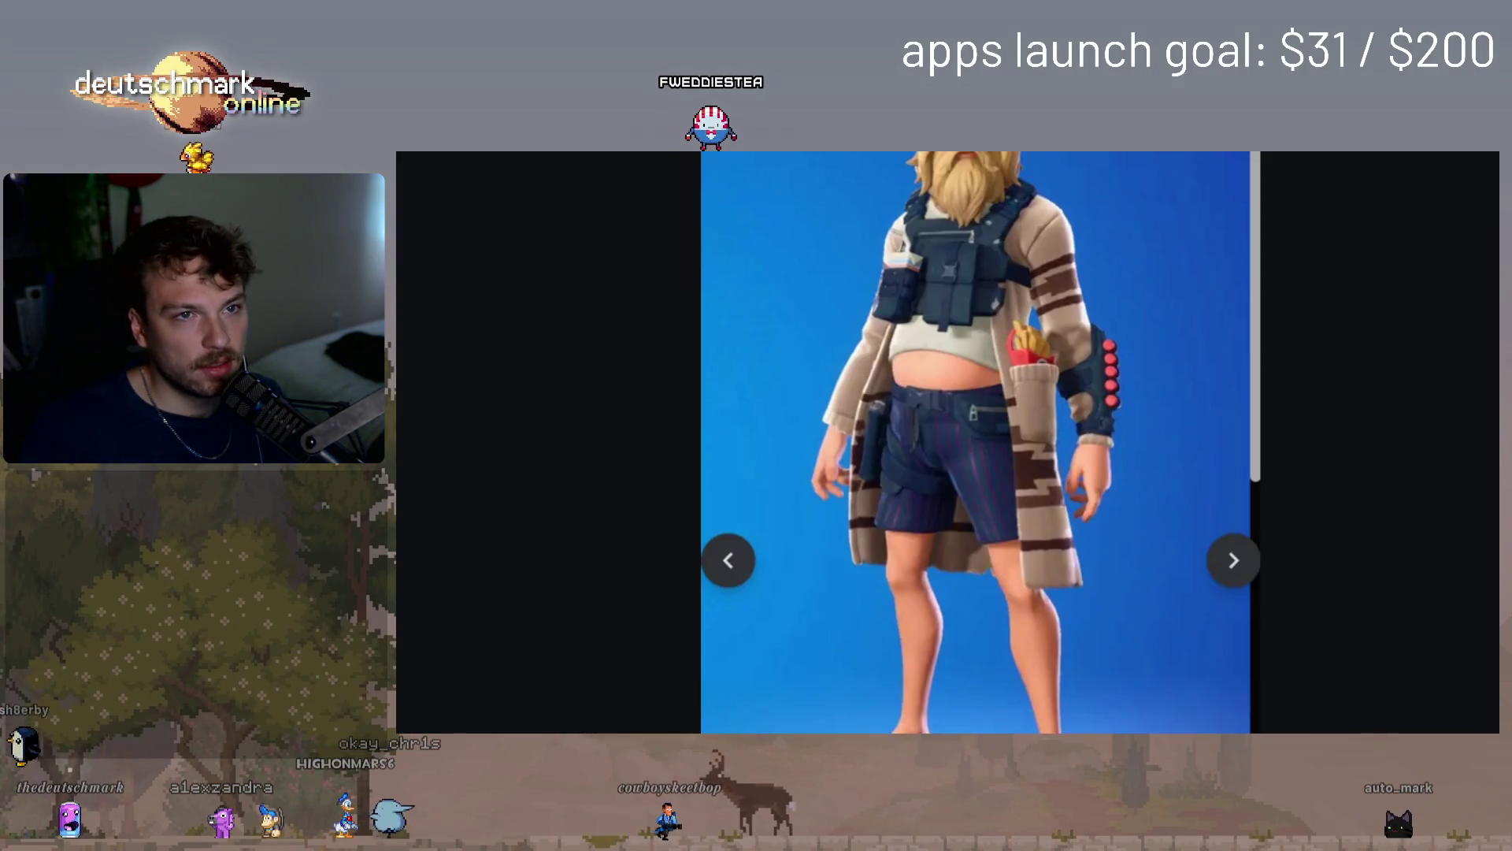
- Flip between the blue-background and beach Jonesy images, ending on the full-body one
key("Right")
key("Left")
key("Right")
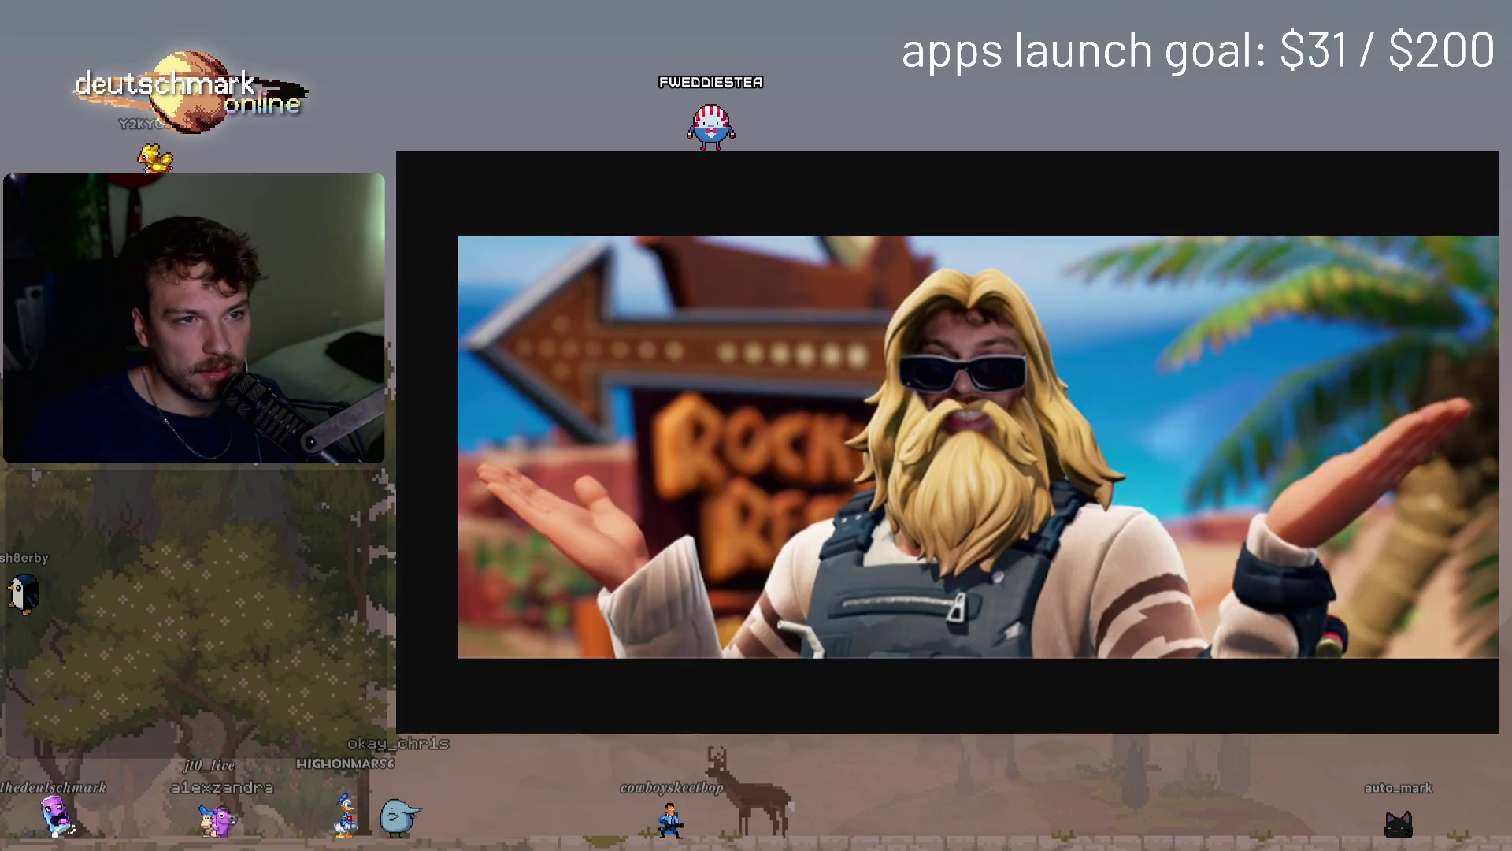
key("Left")
key("Right")
key("Left")
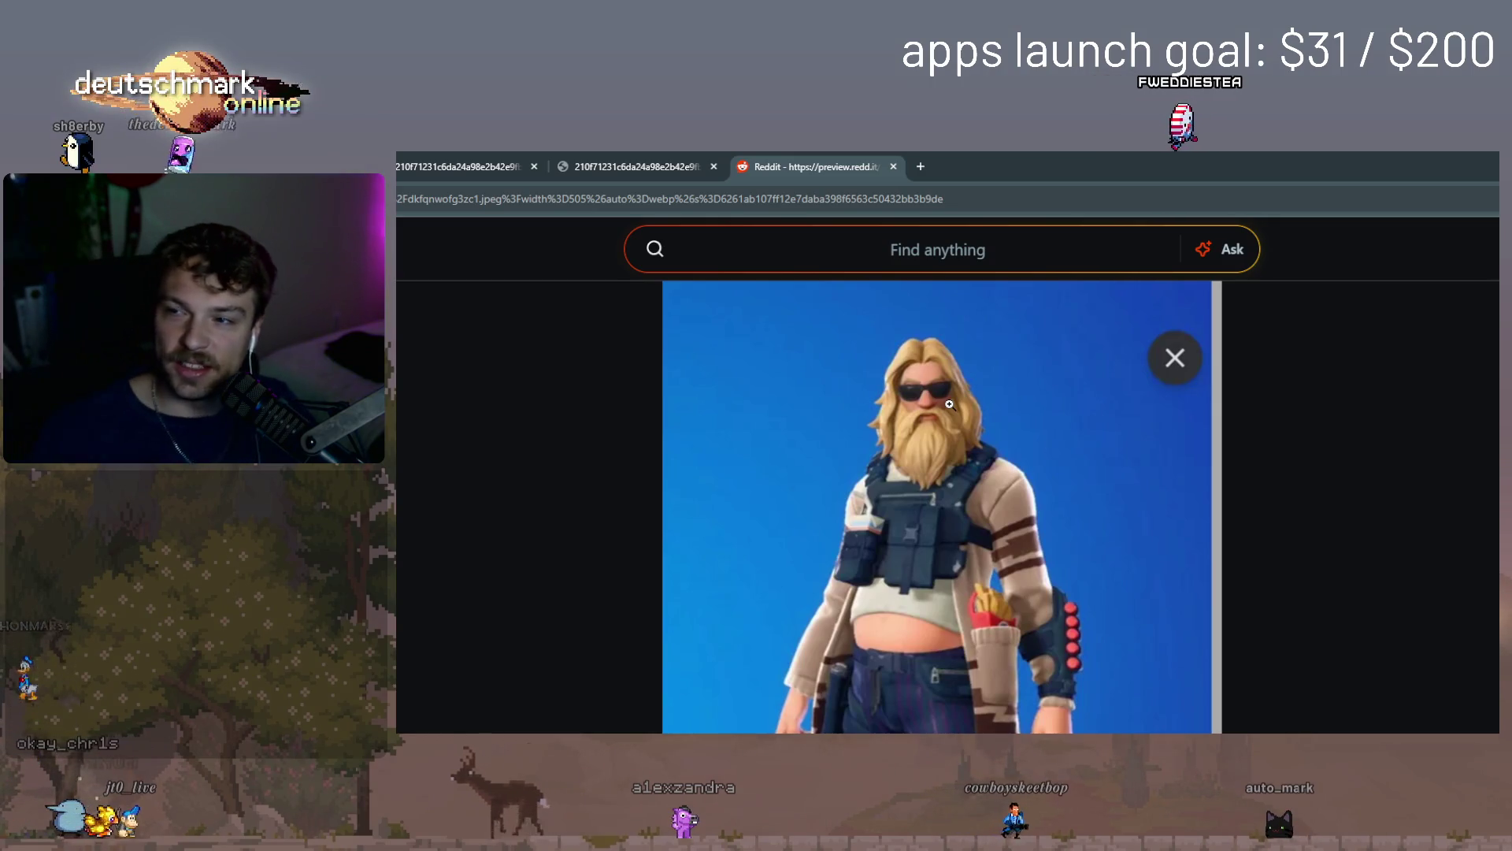
- View the beach banner tab fullscreen with F11, then exit fullscreen
left_click(859, 161)
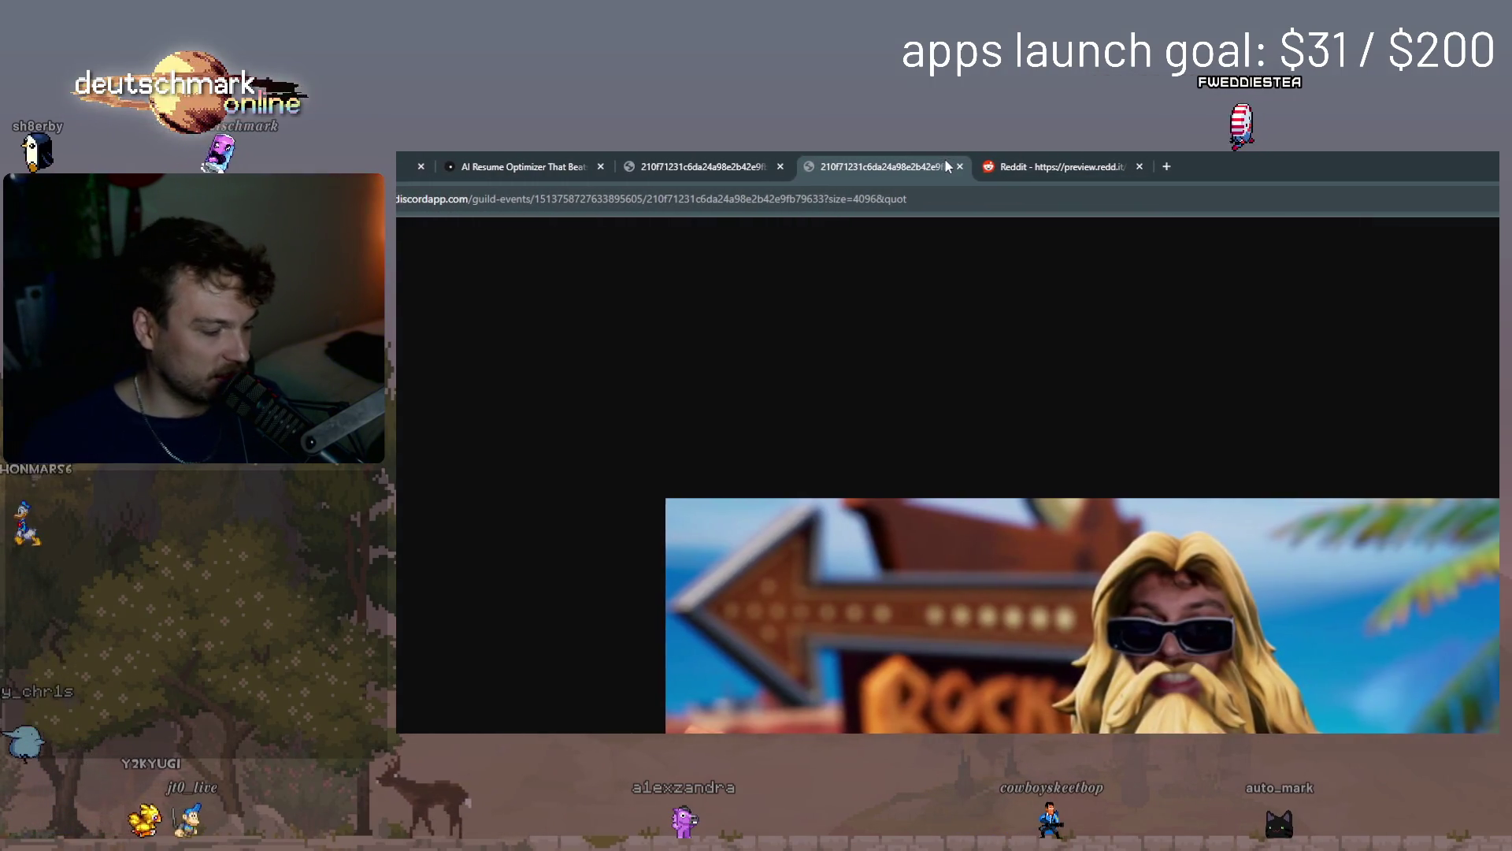
key("F11")
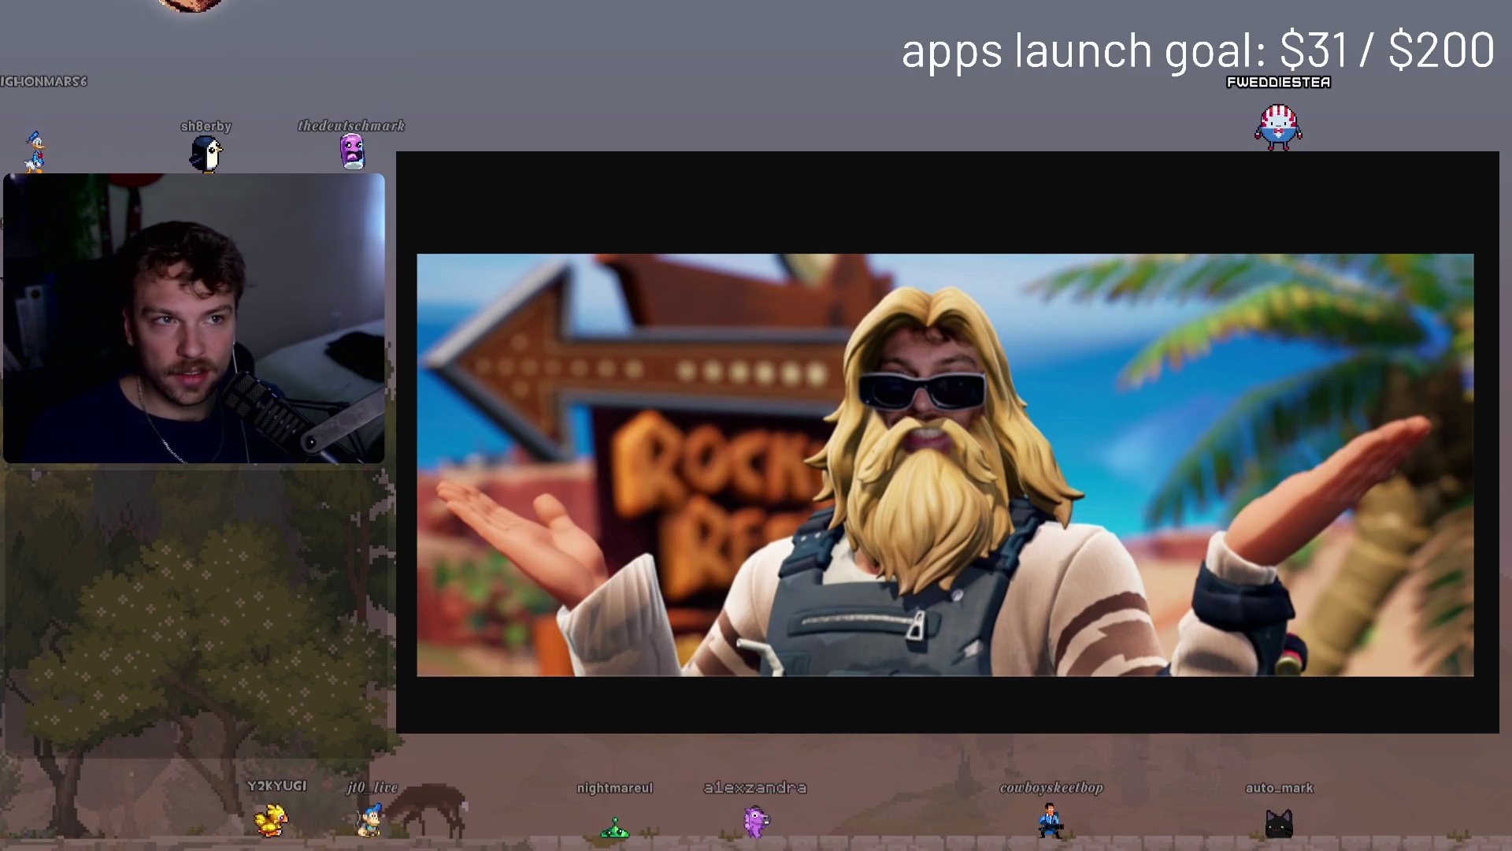
key("Right")
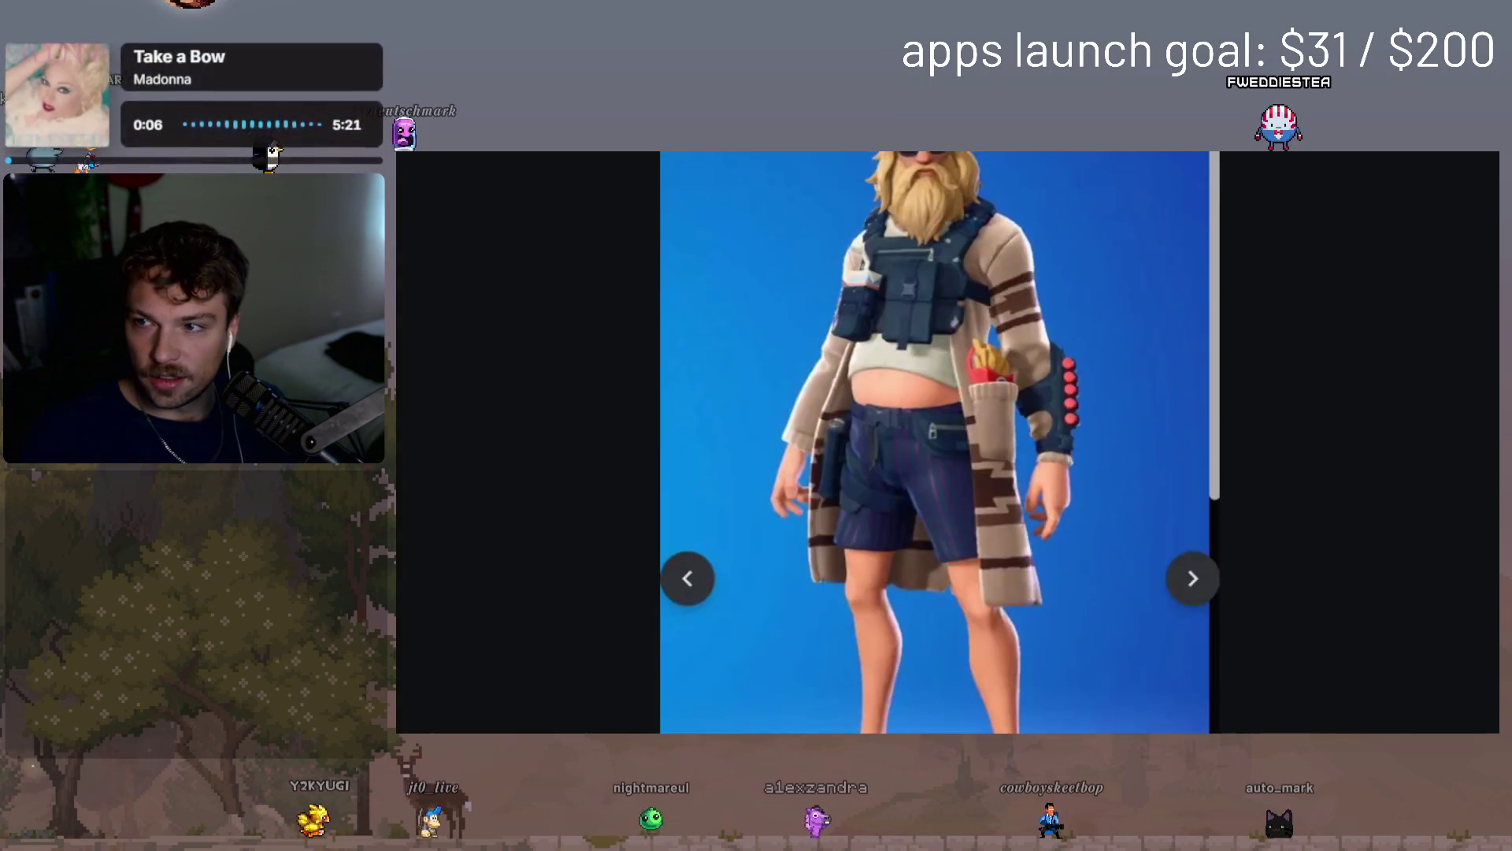
key("F11")
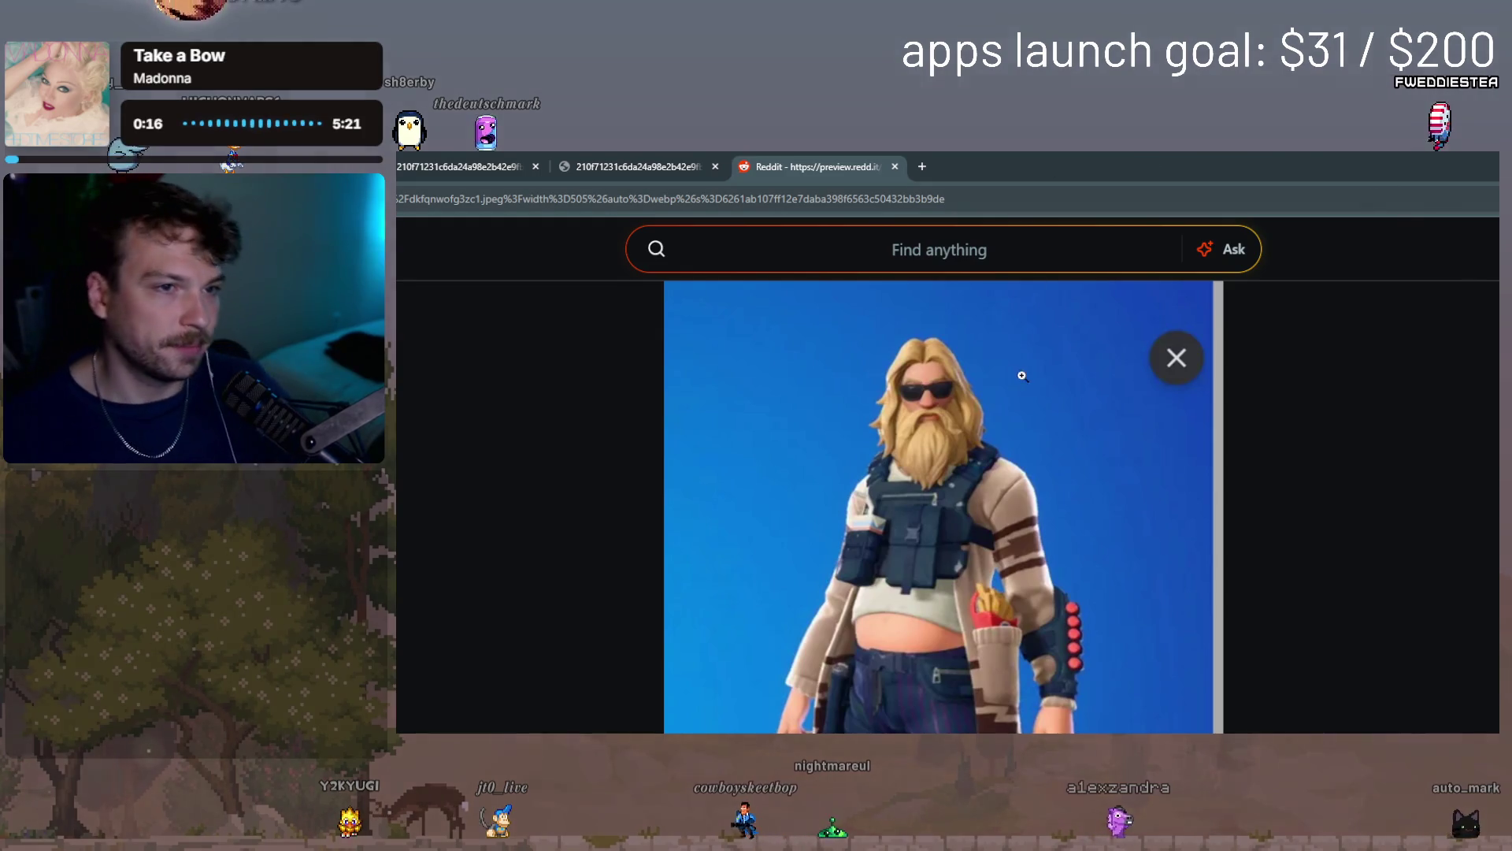
- Close the Reddit image tab and choose Save image as for the beach banner
left_click(896, 167)
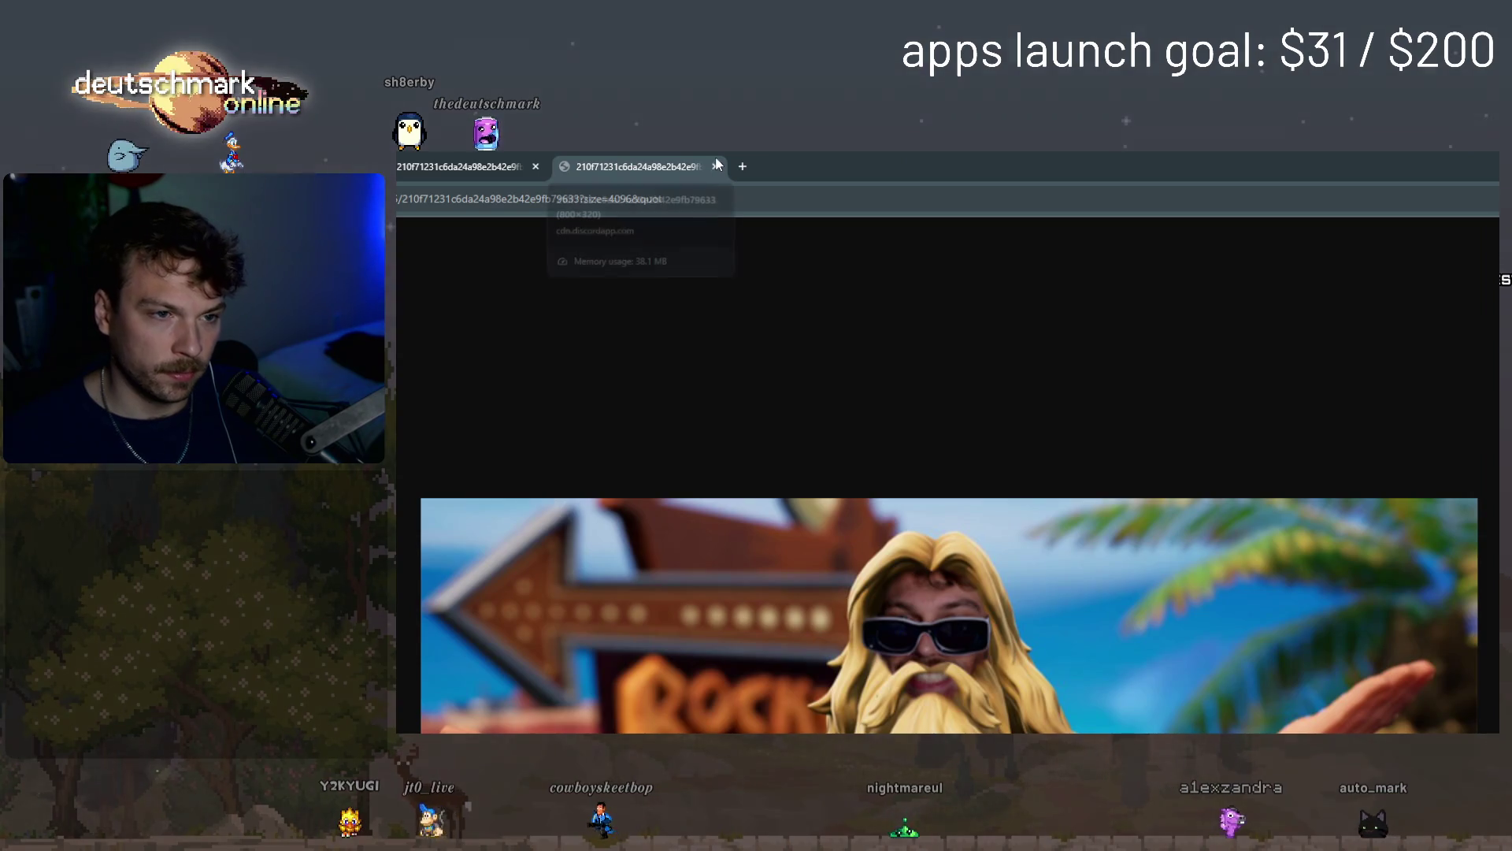
right_click(961, 685)
left_click(1064, 718)
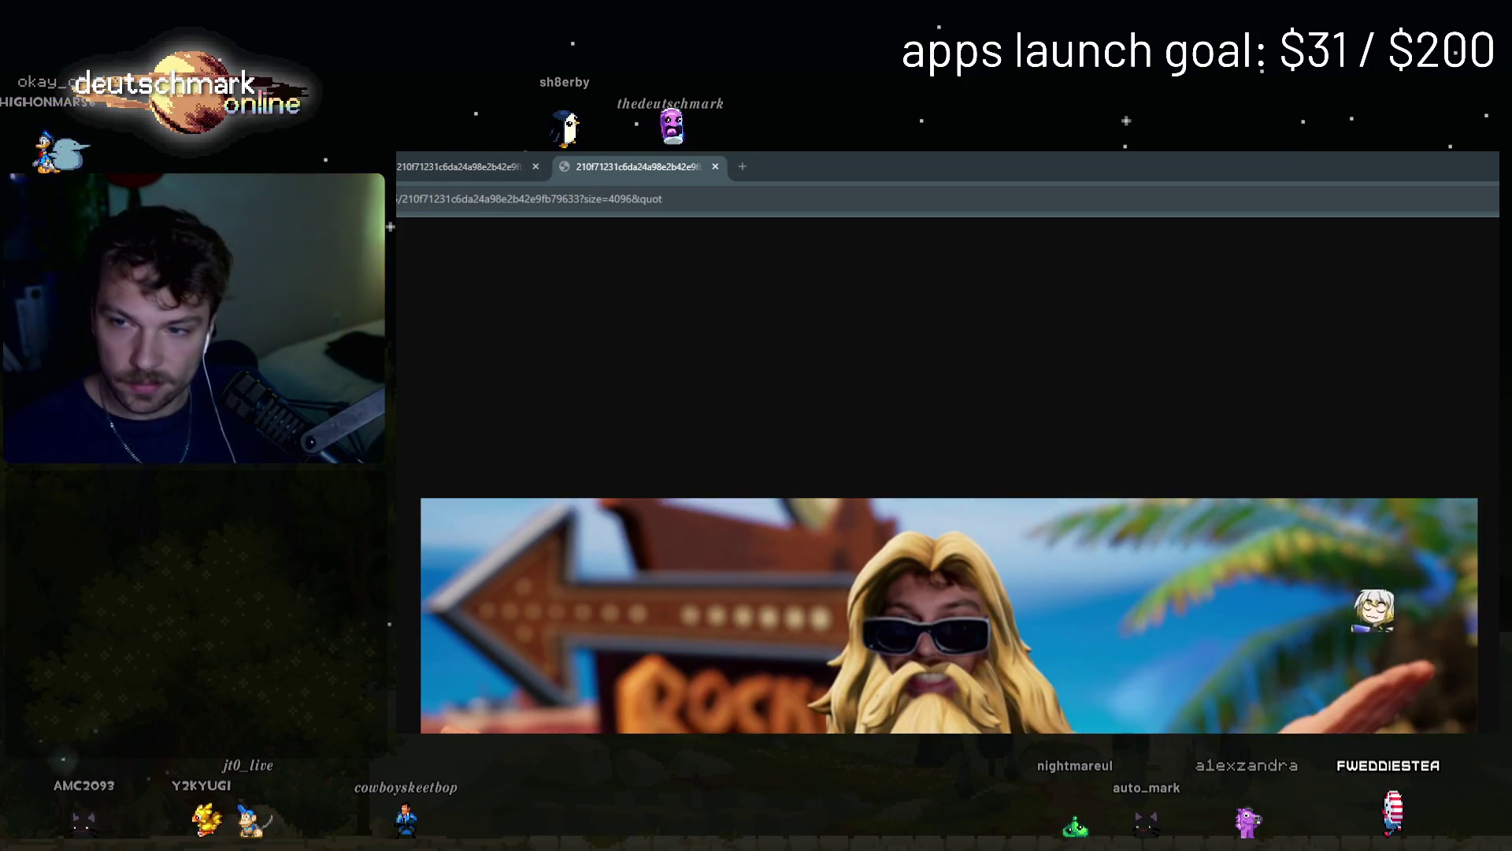
- Open twitch.tv in a new tab, then switch to the Premiere Pro project Channel Trailer Attempt 3
left_click(742, 166)
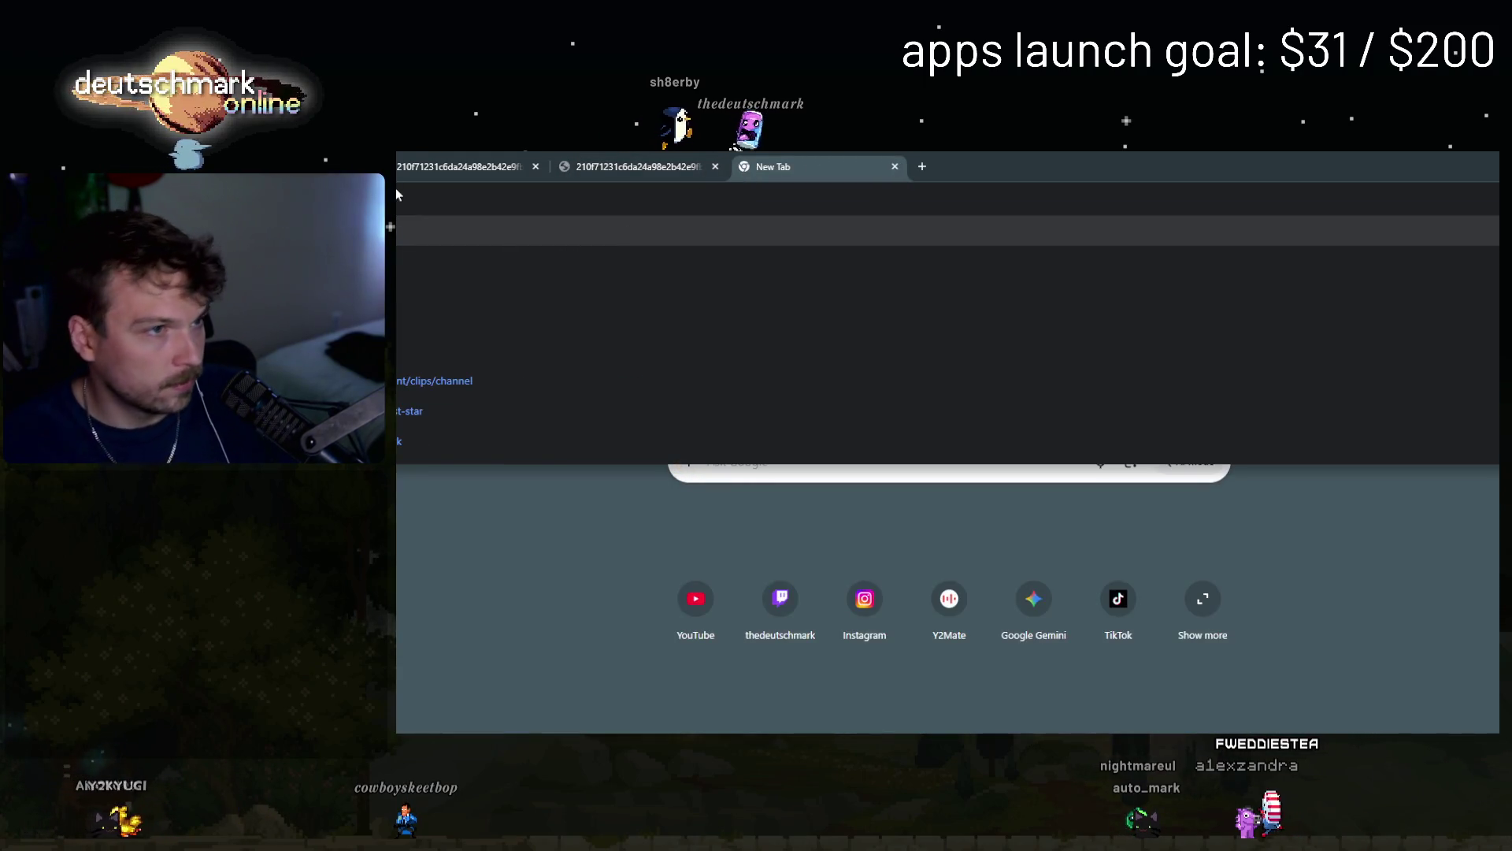
key("Return")
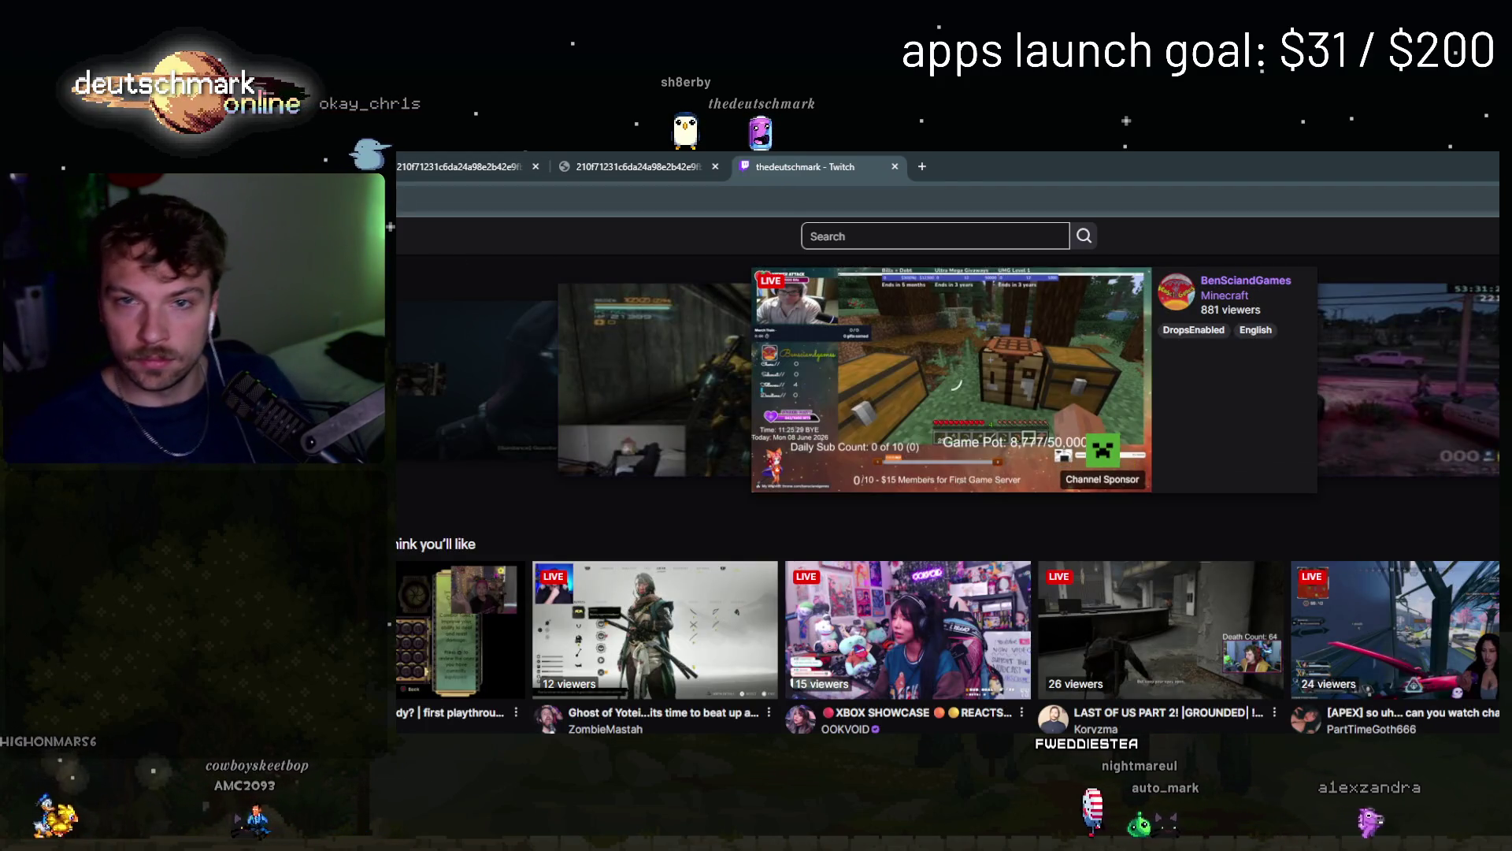
key("alt+Tab")
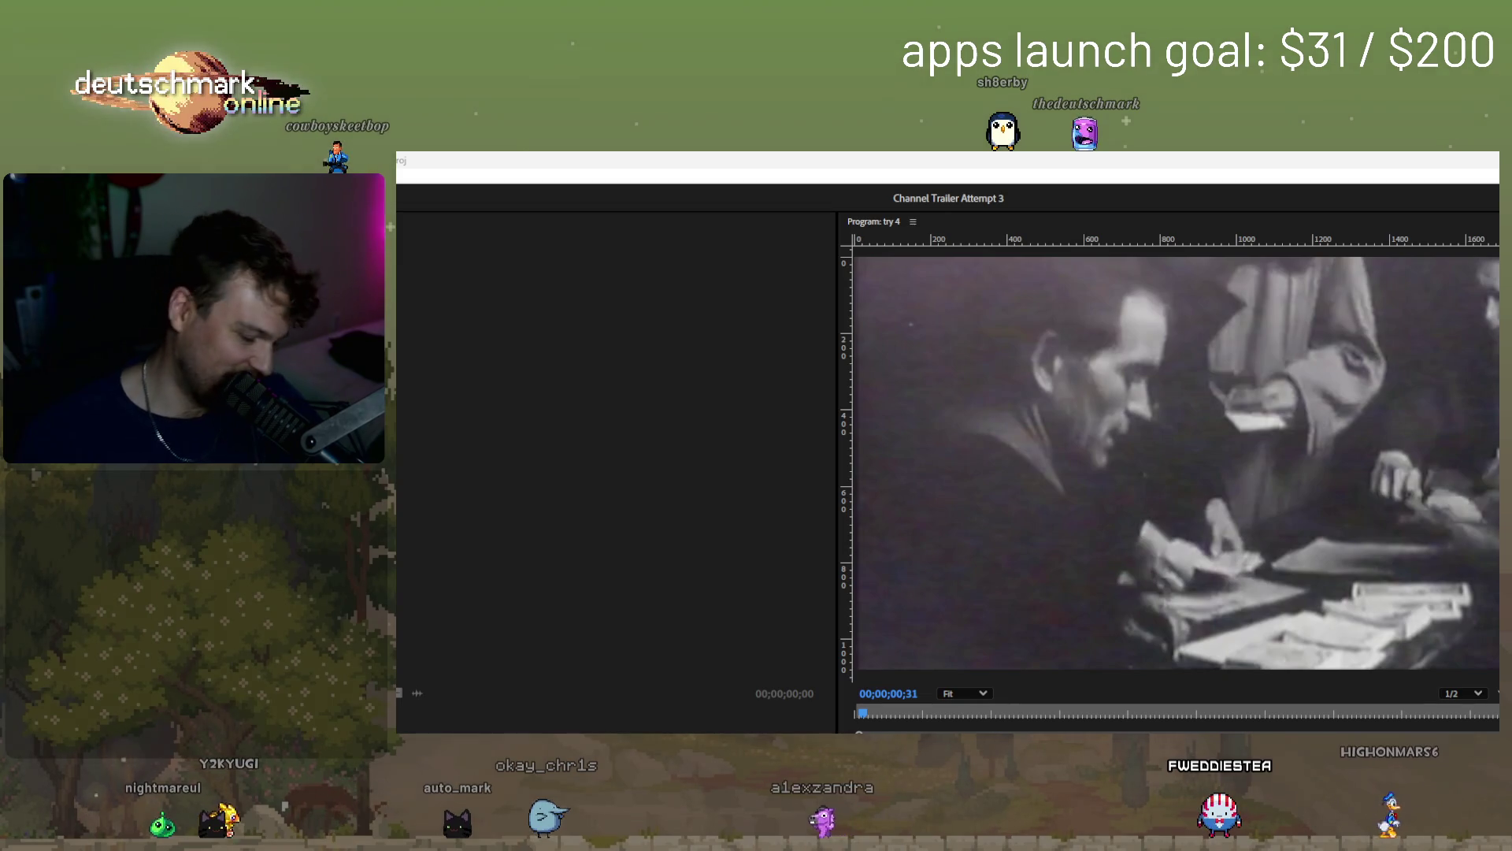
- Switch from Premiere Pro to Chrome's Twitch Channel settings at the Profile Picture section
key("alt+Tab")
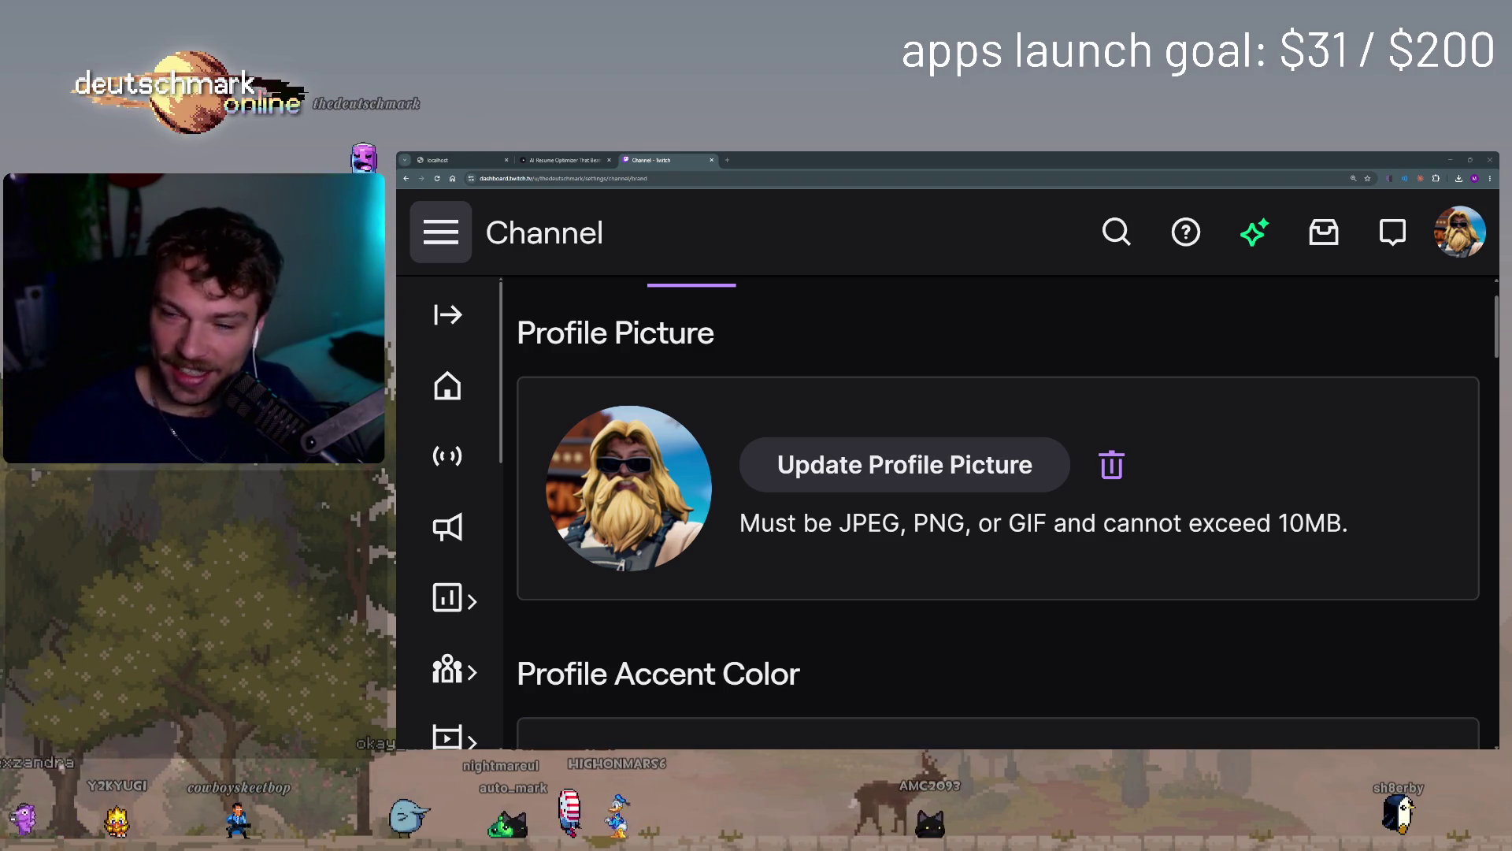
- Close the Twitch Channel settings tab, minimize Chrome, and move Premiere's floating timeline to the lower left
left_click(714, 160)
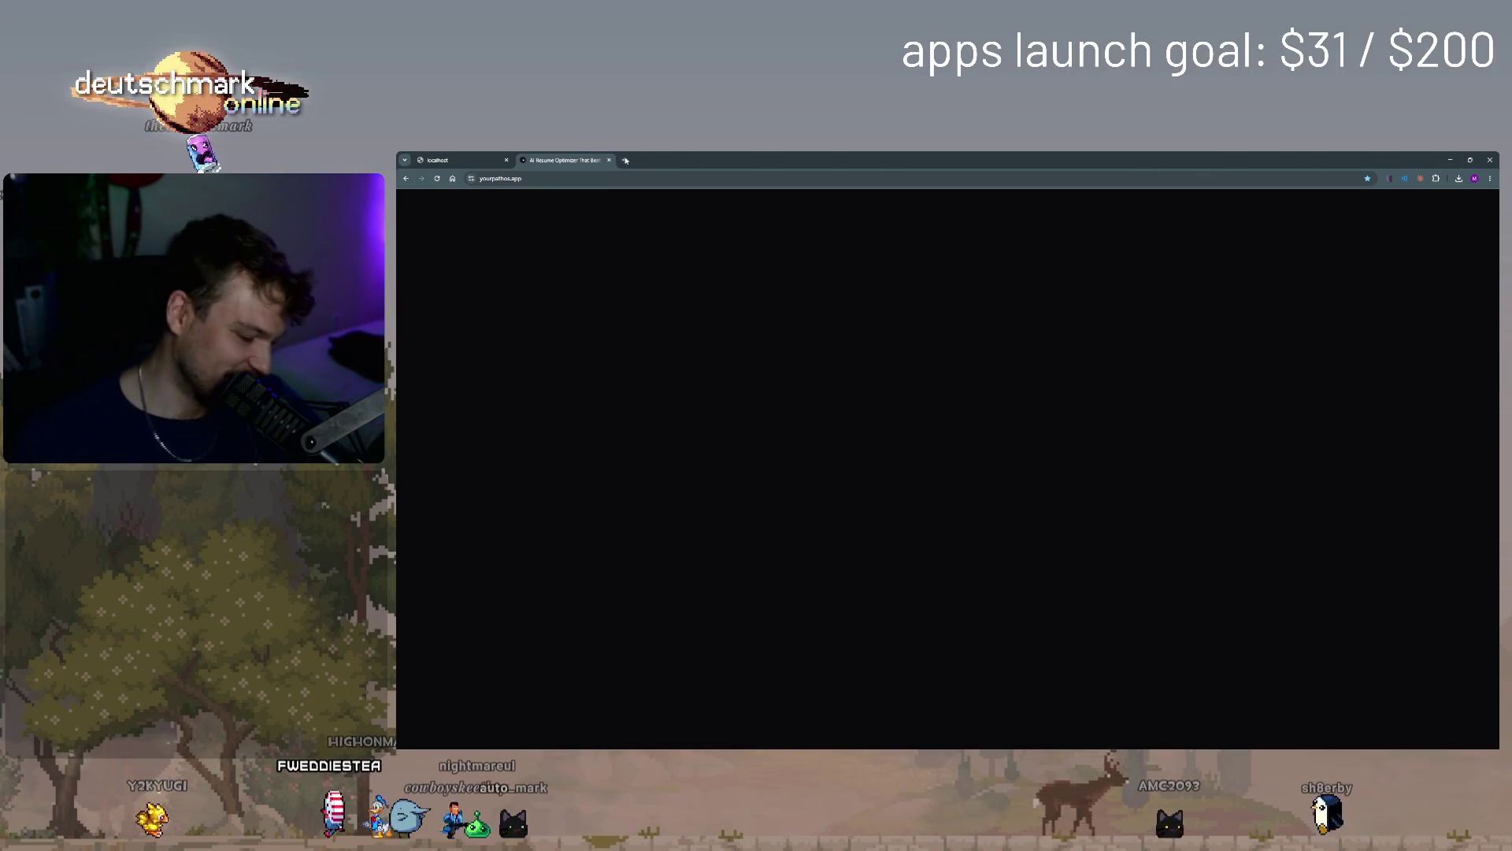
left_click(1450, 158)
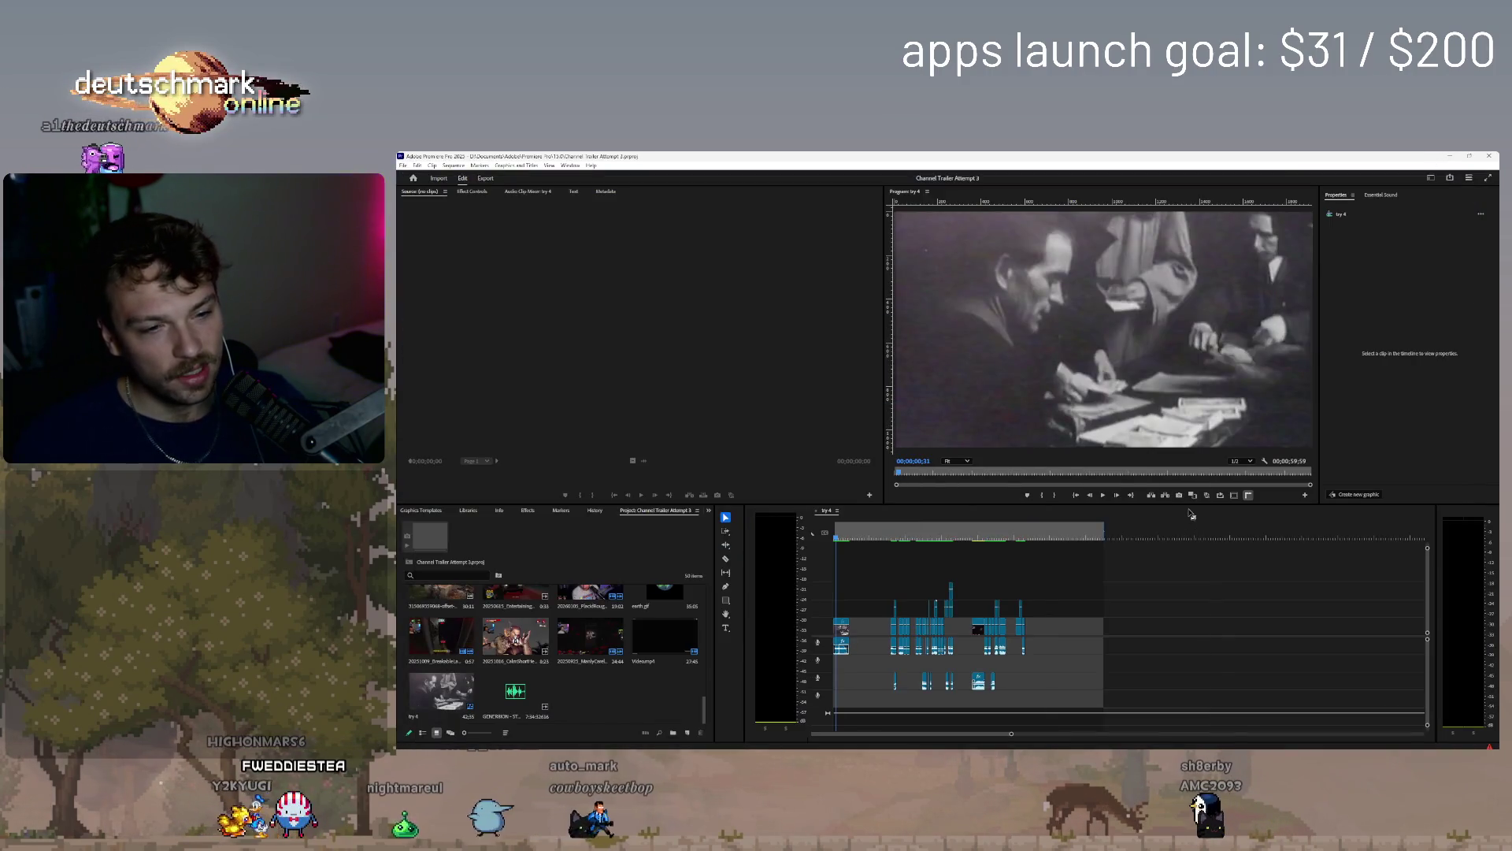
mouse_move(1313, 508)
left_mouse_down()
mouse_move(864, 548)
mouse_move(865, 521)
mouse_move(905, 514)
mouse_move(907, 591)
mouse_move(845, 519)
mouse_move(863, 516)
left_mouse_up()
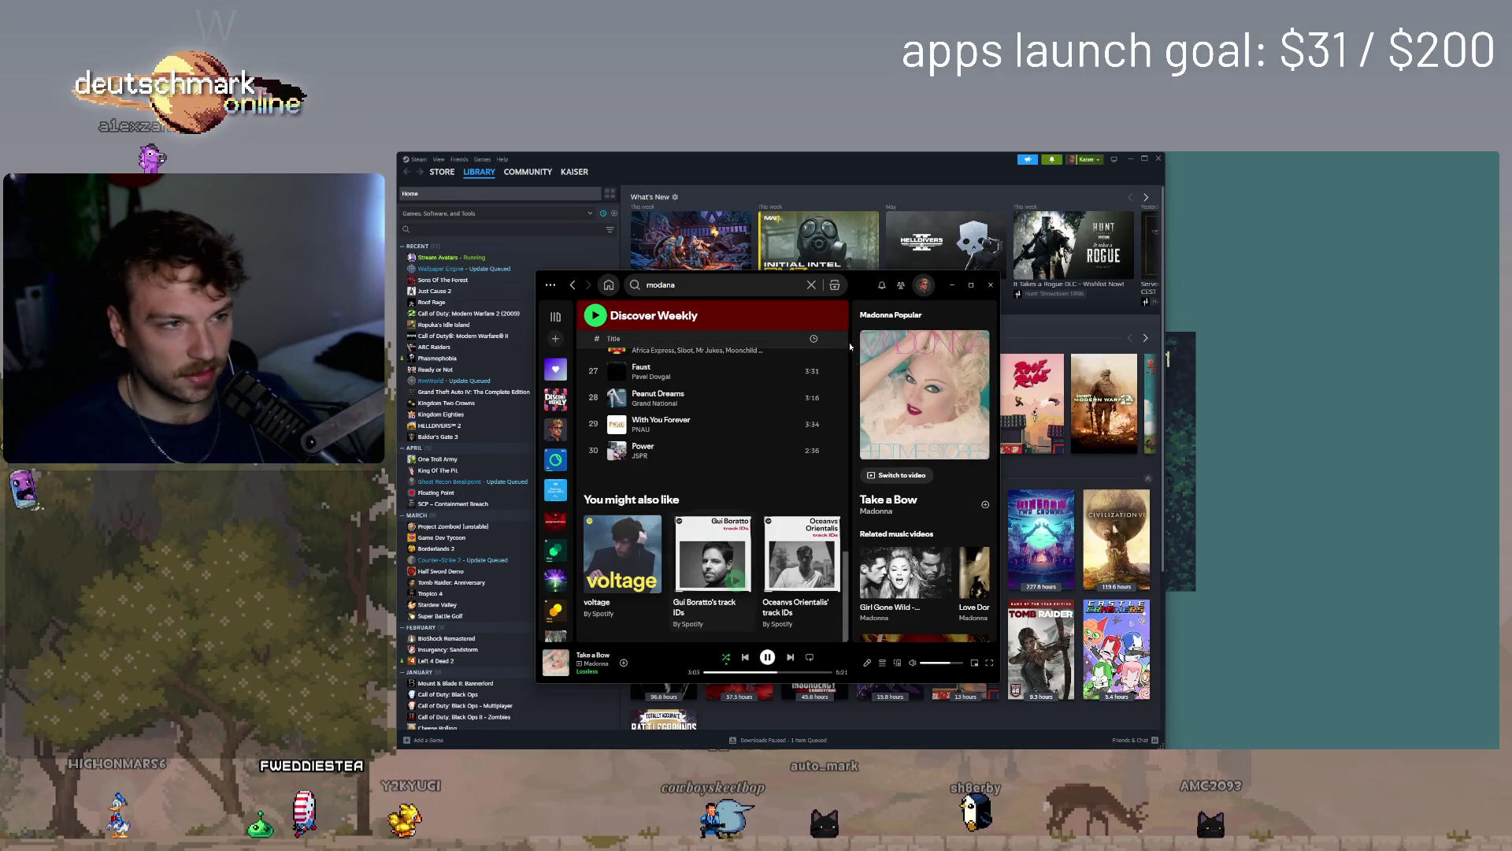
- Open Spotify's Discover Weekly playlist from the sidebar, then minimize Spotify
left_click(552, 438)
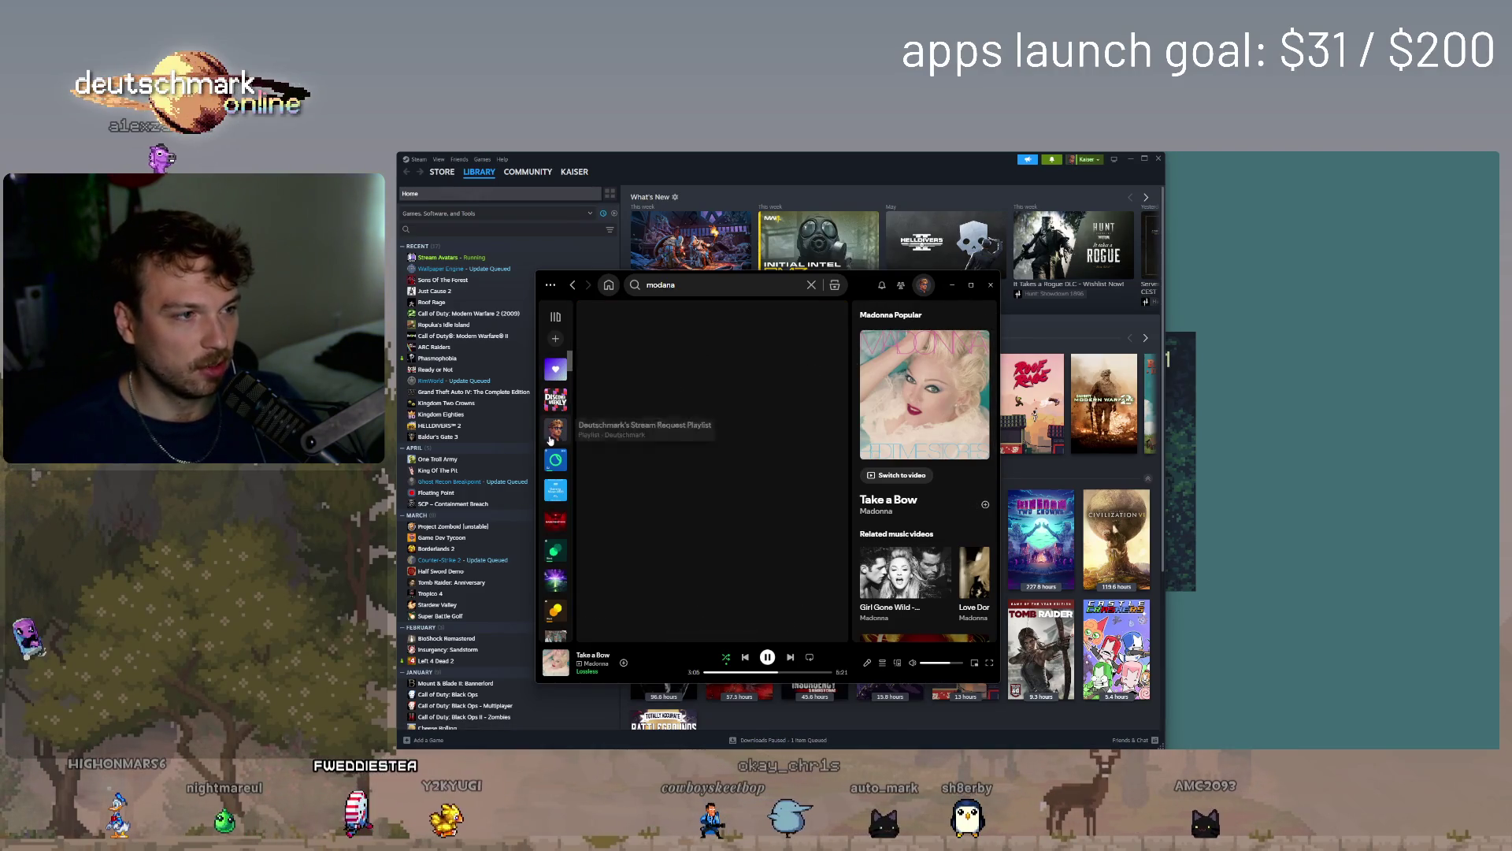
left_click(555, 368)
left_click(555, 399)
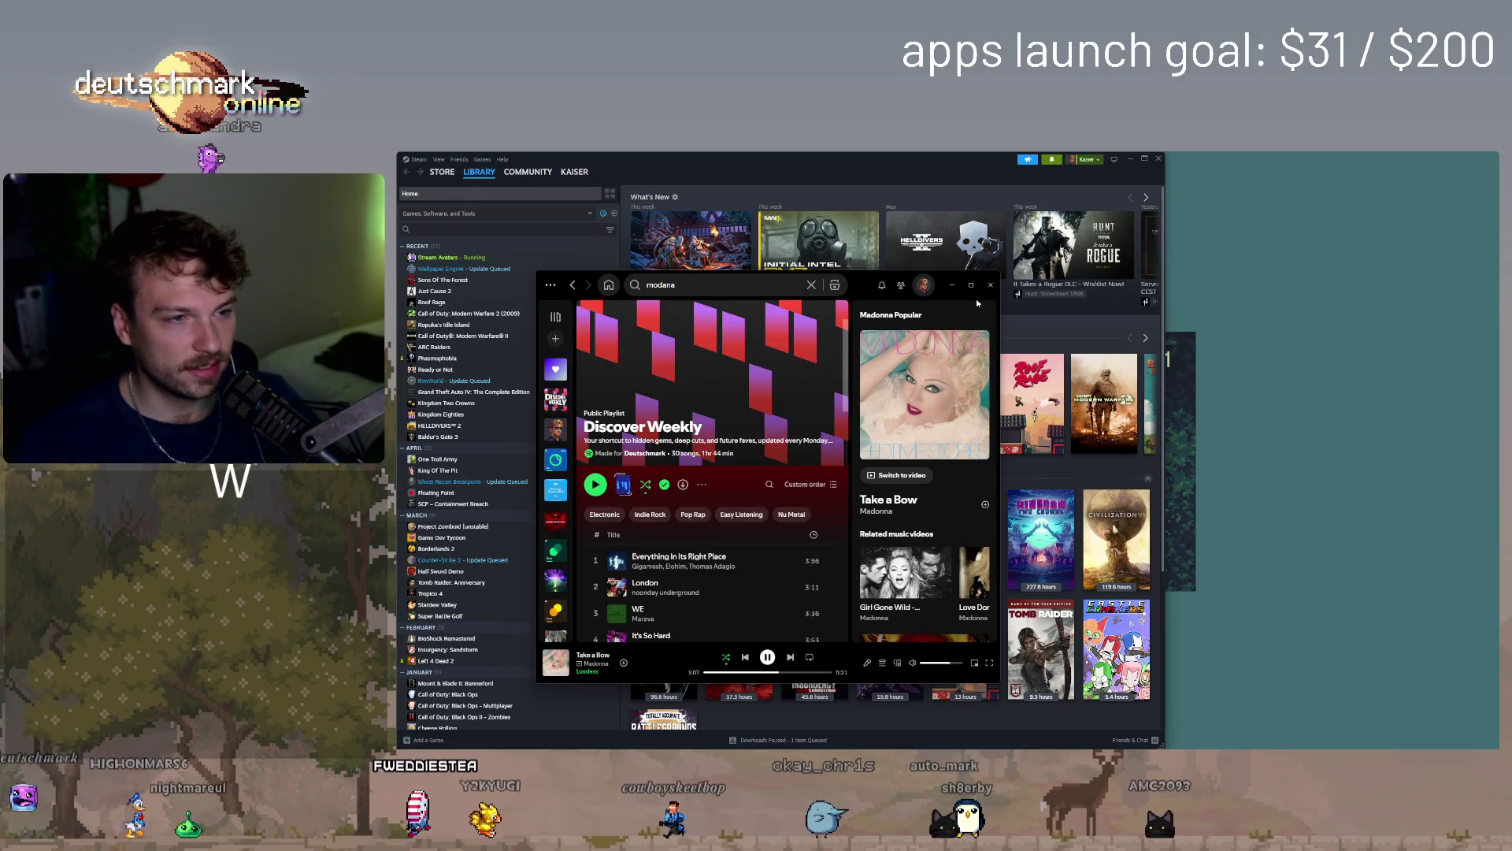
left_click(952, 284)
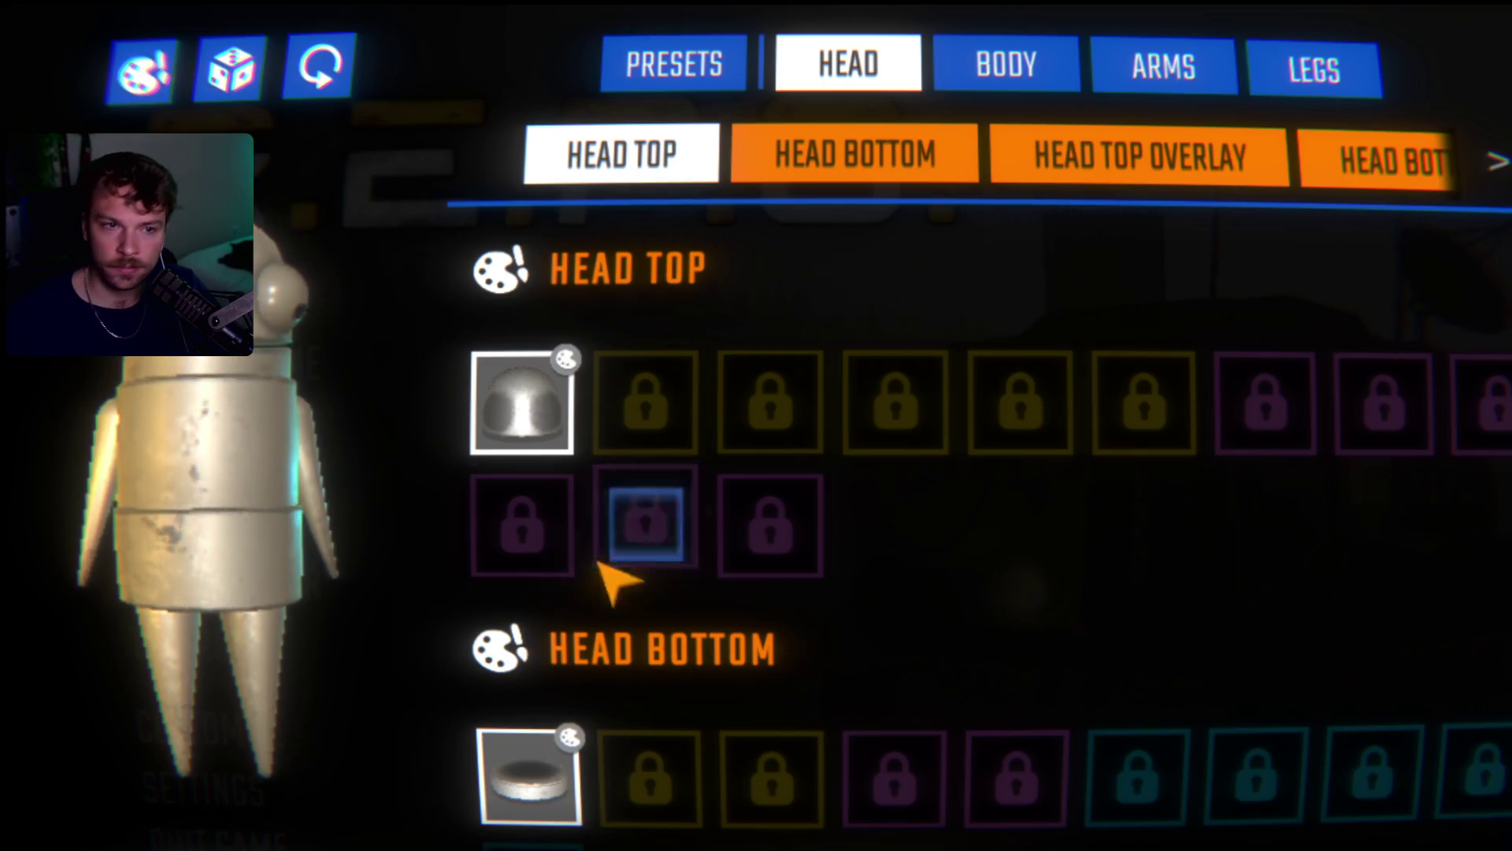
- Scroll the part list and flip through the Body, Arms and Legs part tabs
scroll(932, 749, "down", 5)
scroll(985, 745, "down", 8)
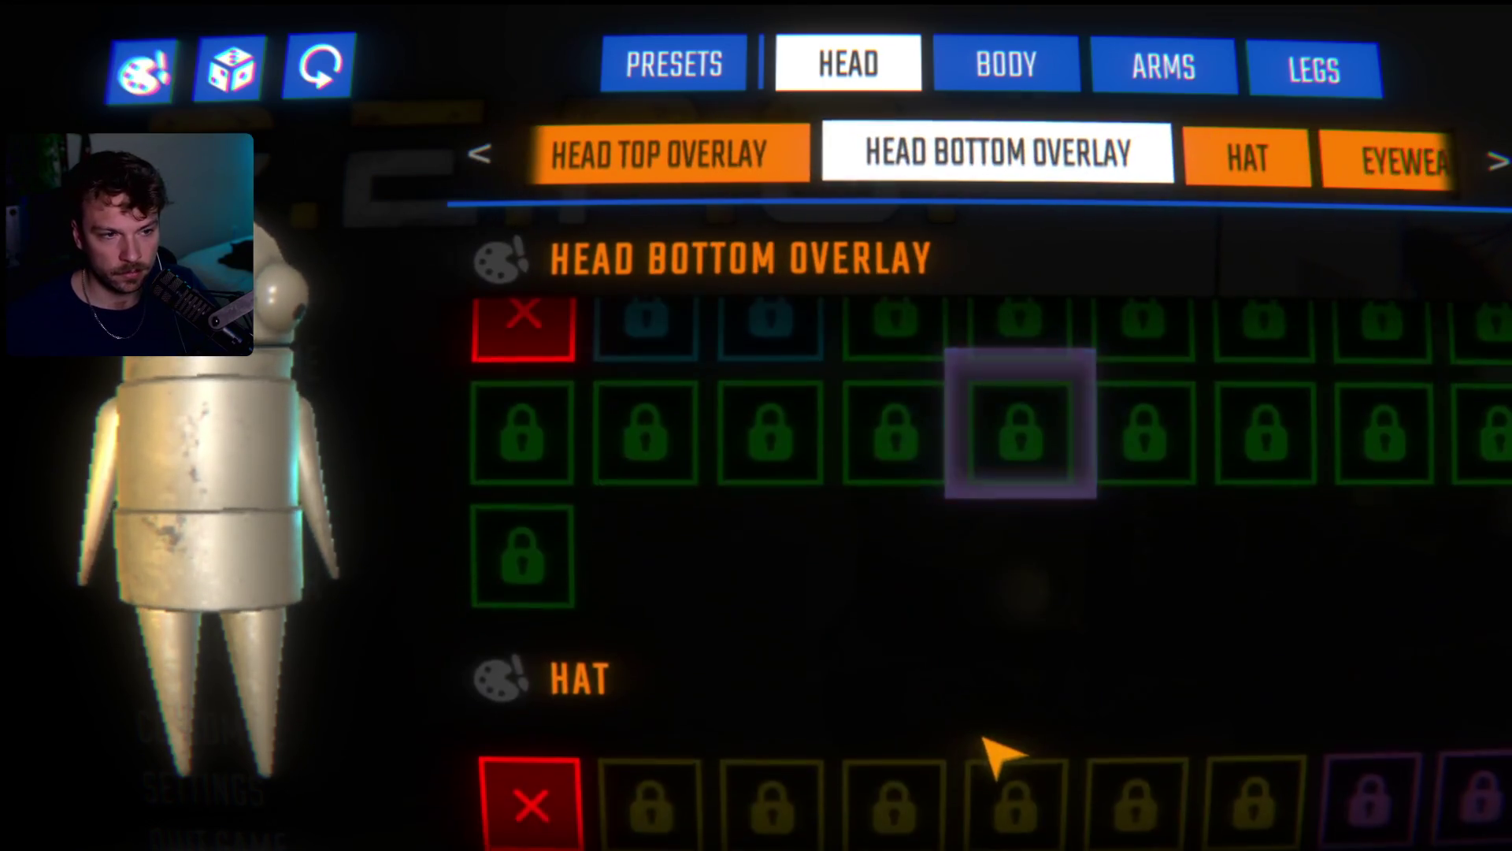
scroll(906, 800, "down", 10)
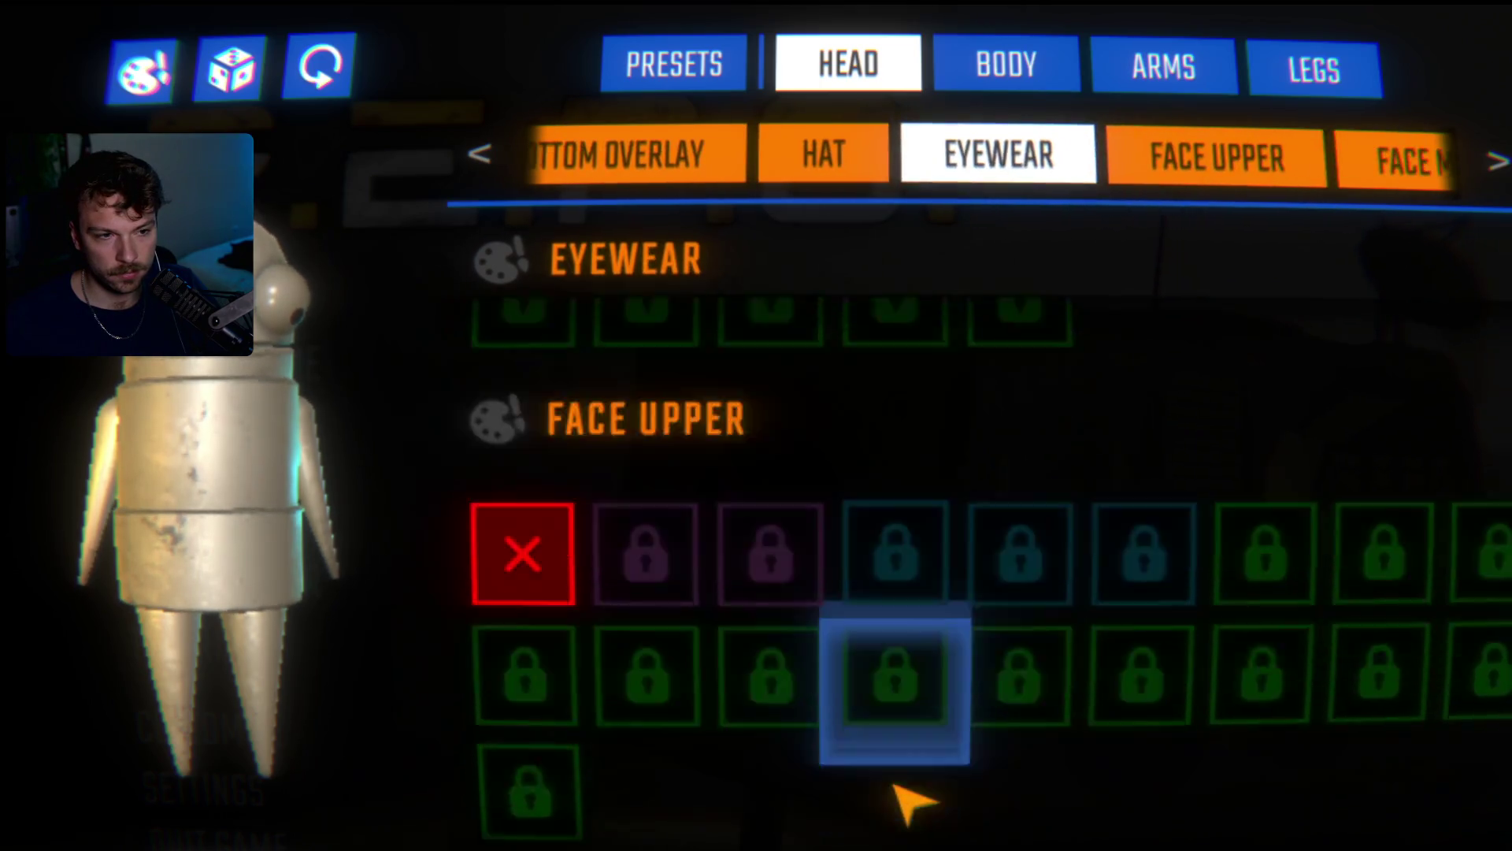
scroll(914, 799, "up", 4)
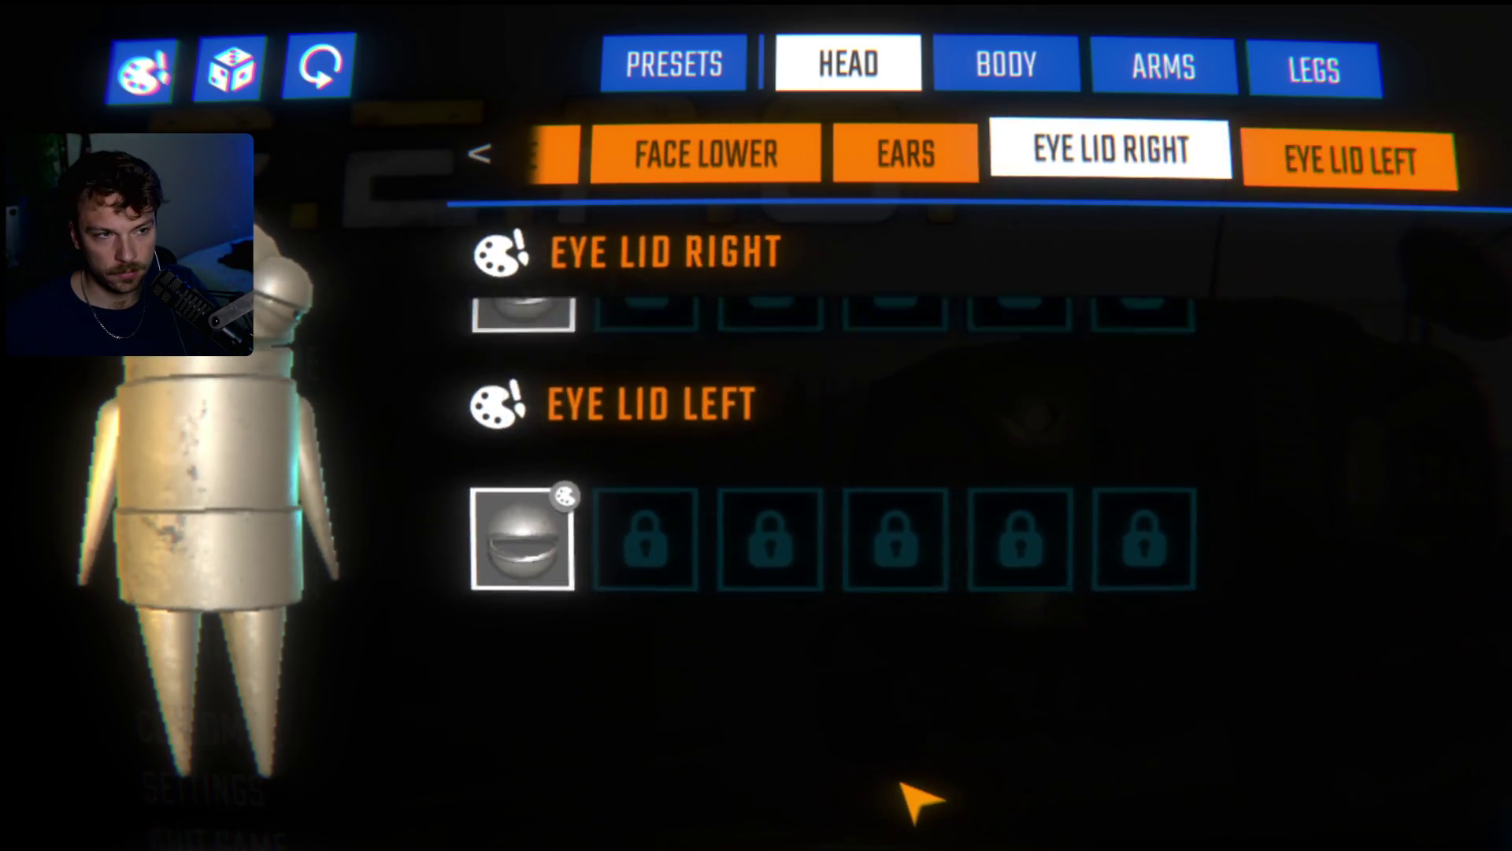
scroll(1378, 763, "down", 2)
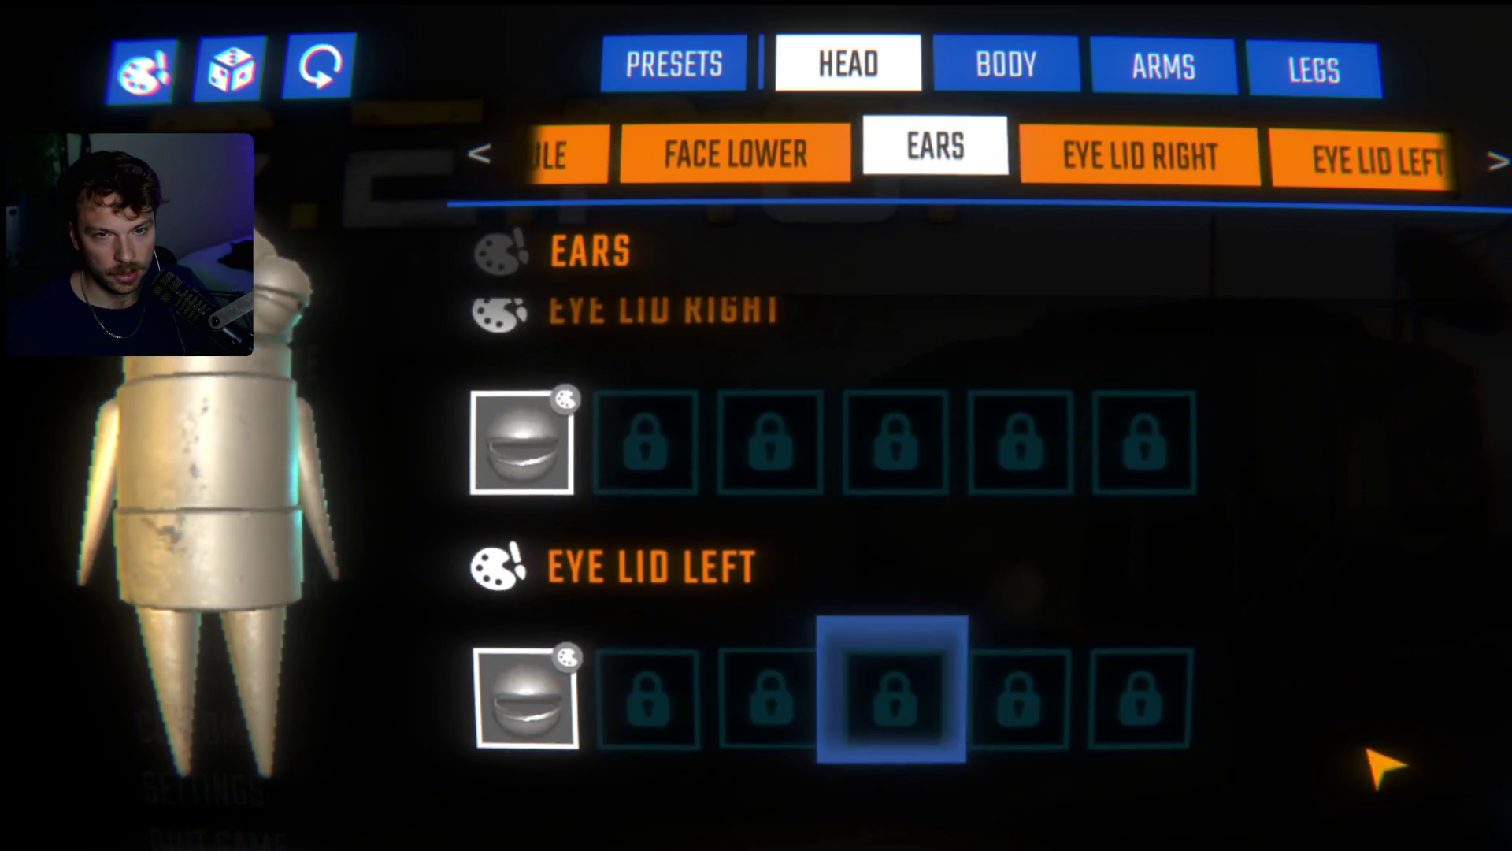
scroll(1378, 763, "up", 5)
scroll(1377, 764, "up", 10)
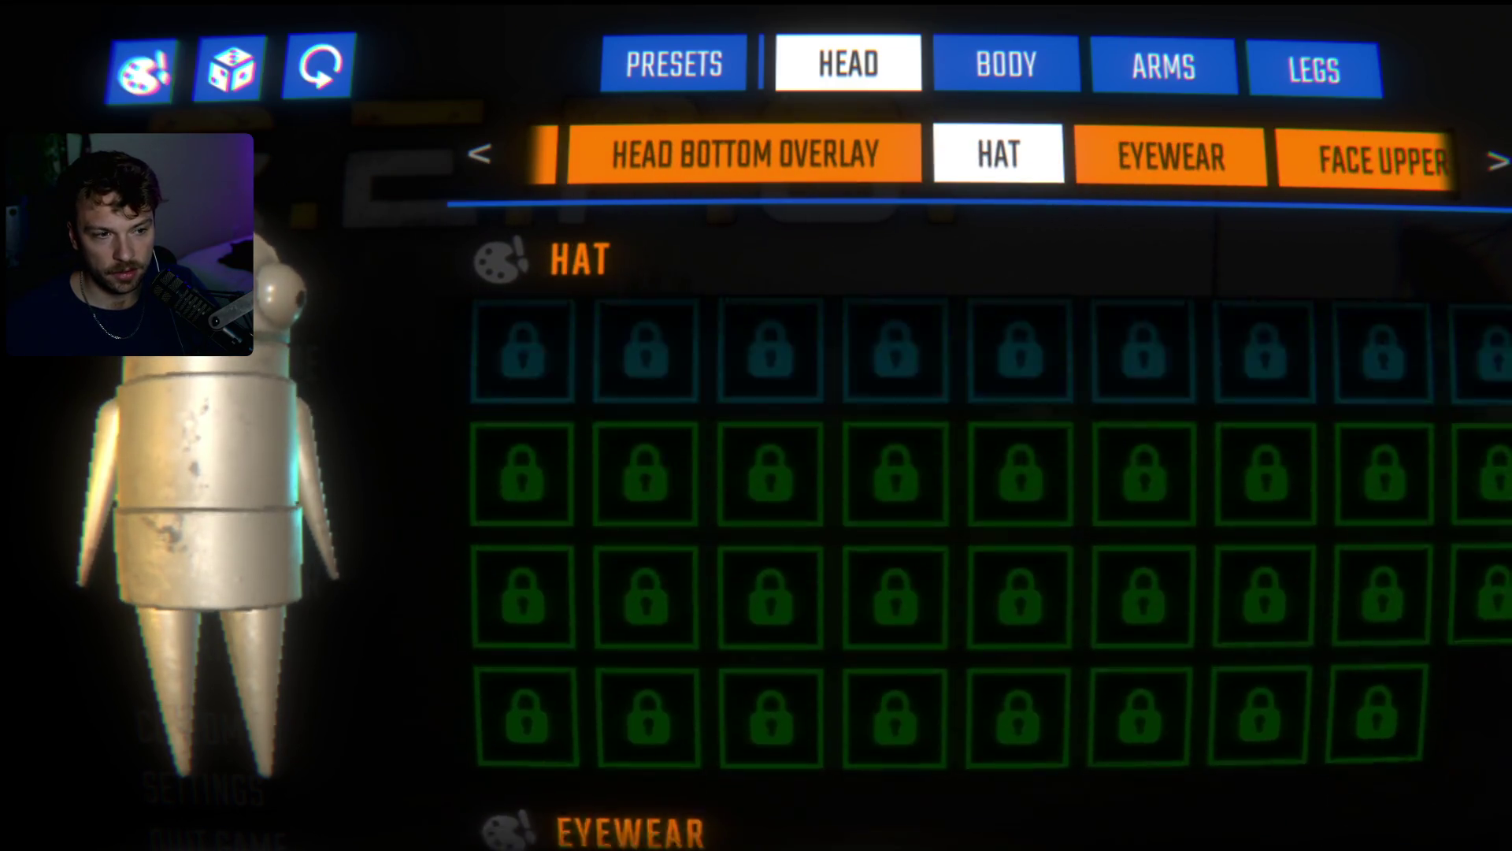
left_click(1038, 63)
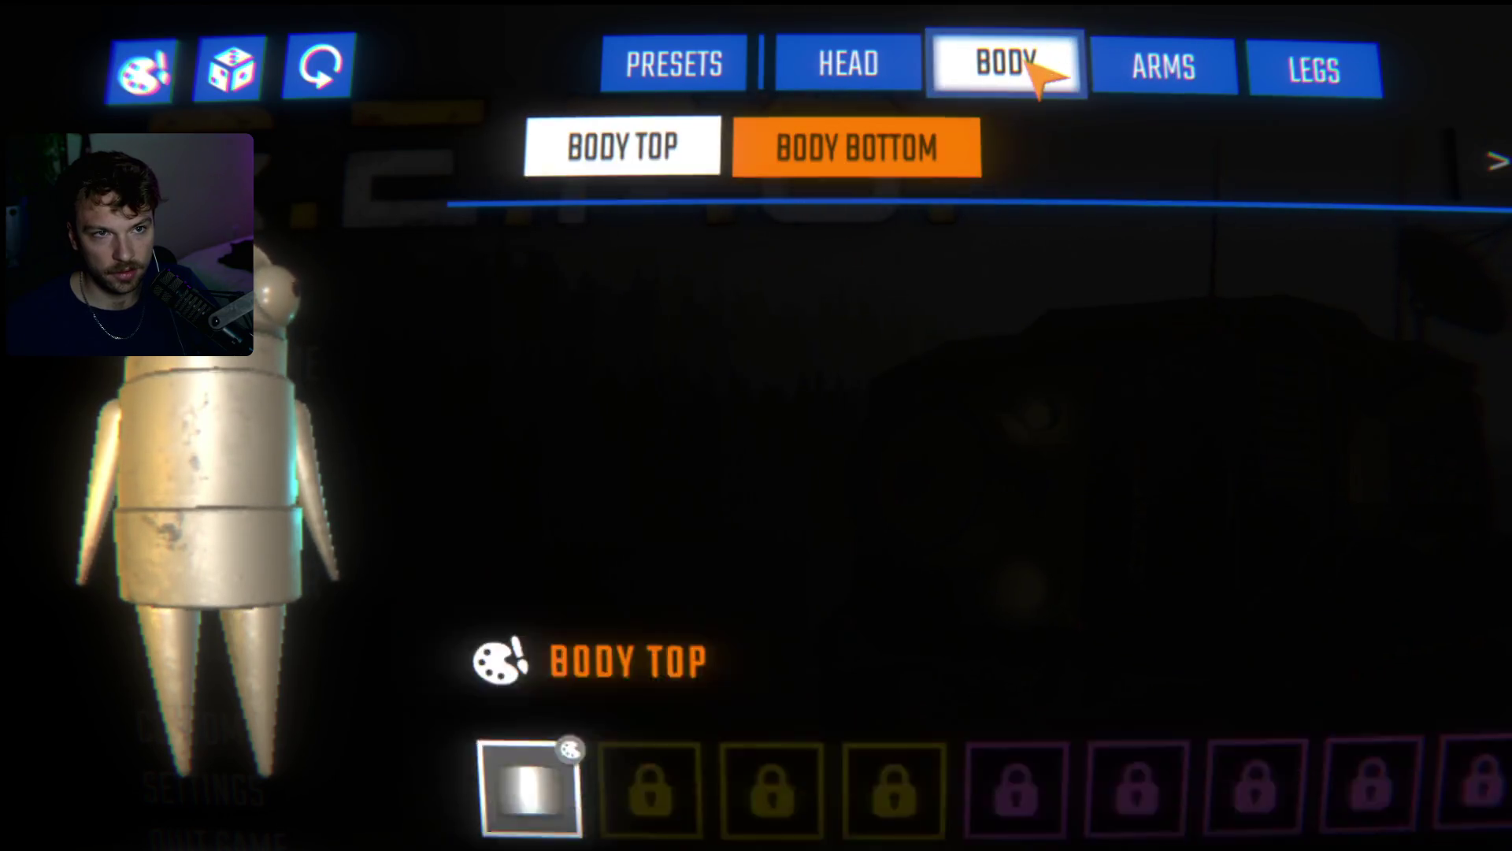
left_click(1158, 66)
left_click(1310, 65)
left_click(1164, 65)
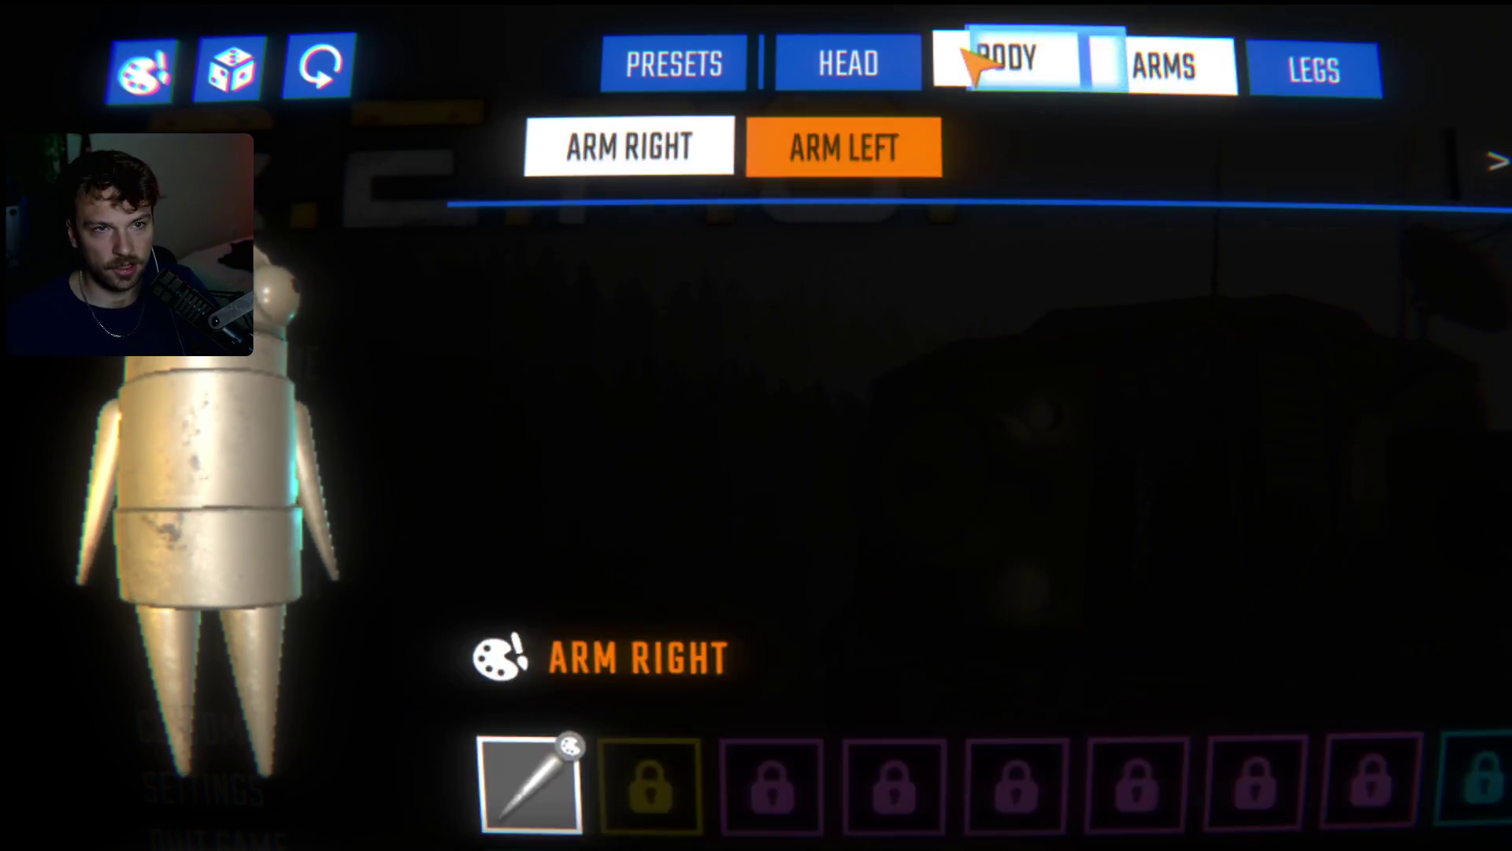
- Check saved presets, then step through Head, Arms, Body and Legs down to Footwear Left
left_click(677, 64)
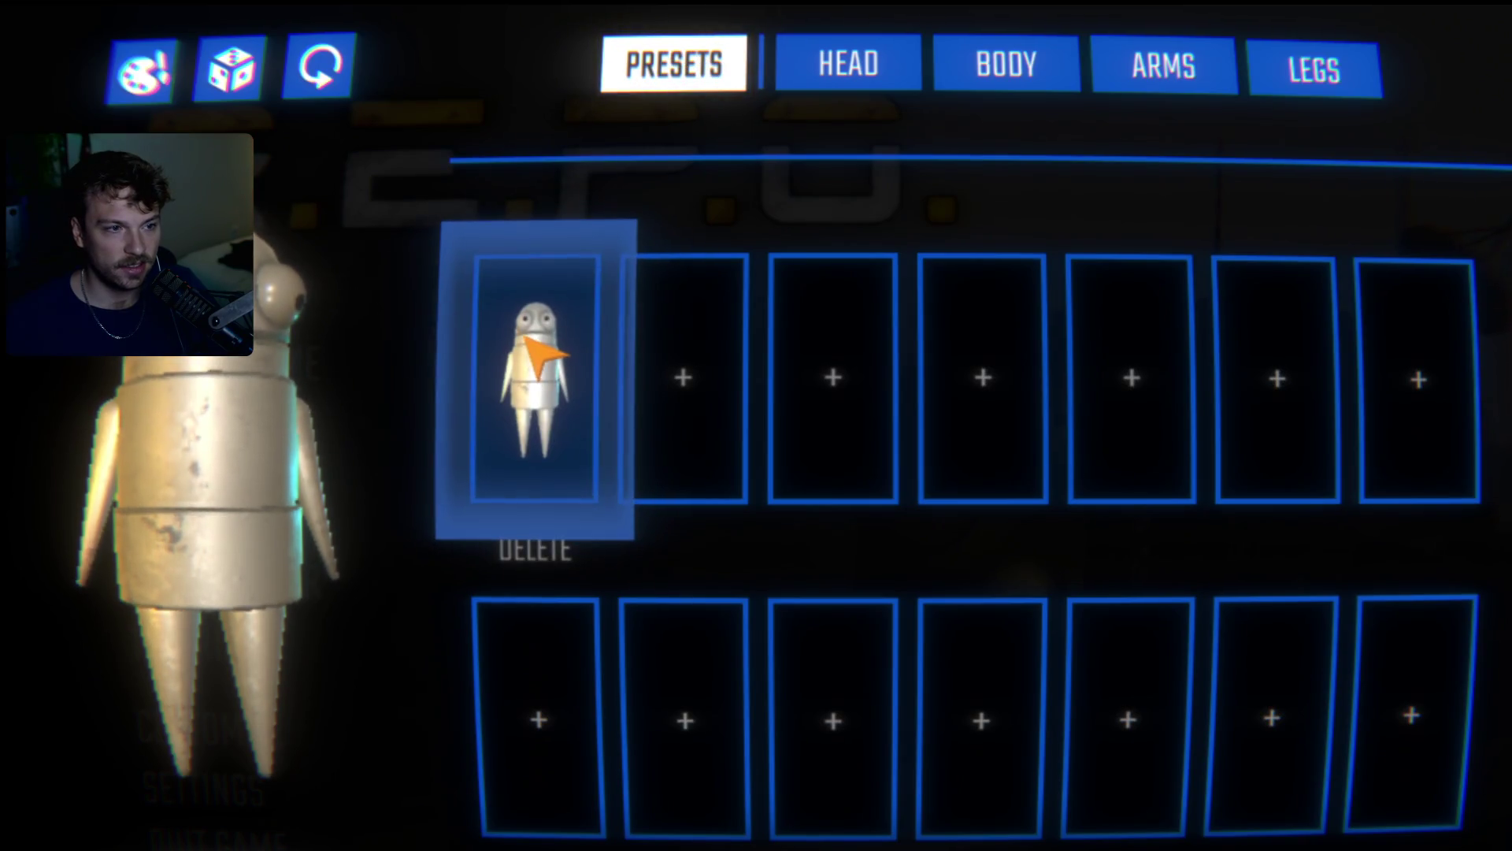
left_click(848, 63)
scroll(945, 472, "down", 10)
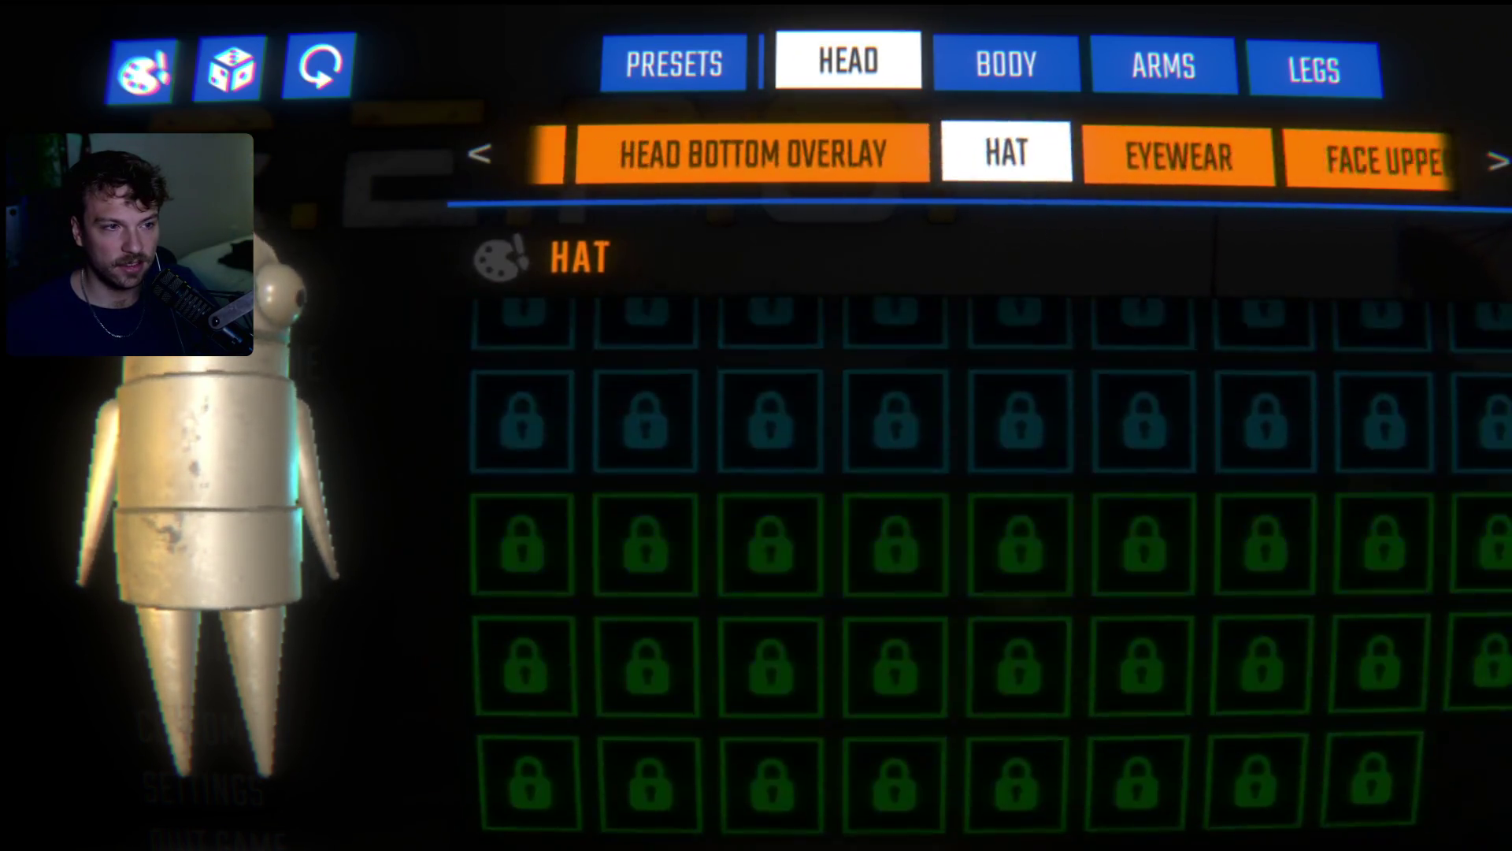
scroll(945, 473, "up", 10)
left_click(1103, 66)
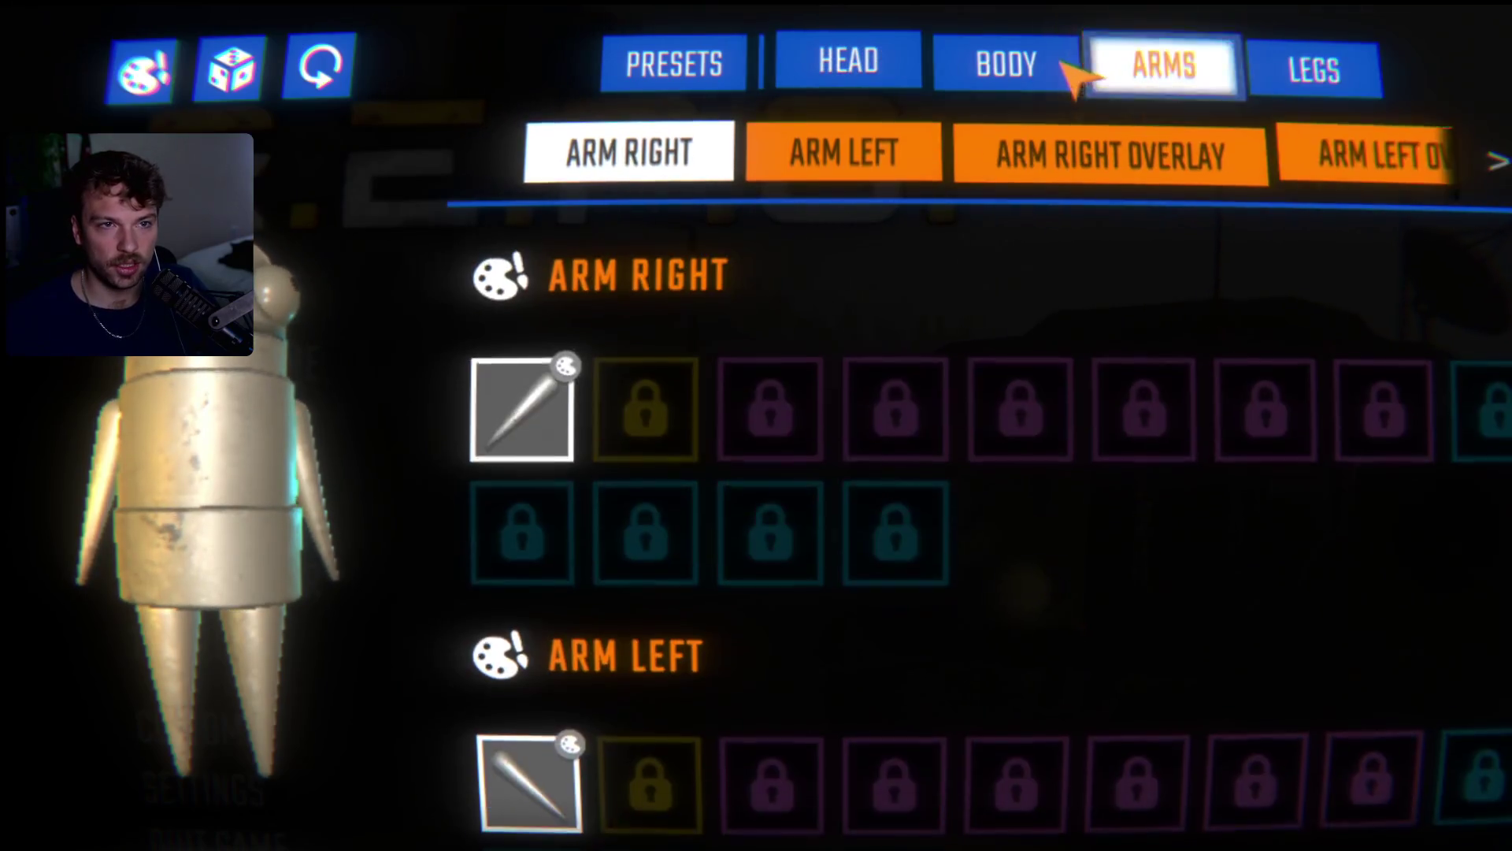
left_click(1007, 65)
left_click(1265, 64)
scroll(1148, 412, "down", 6)
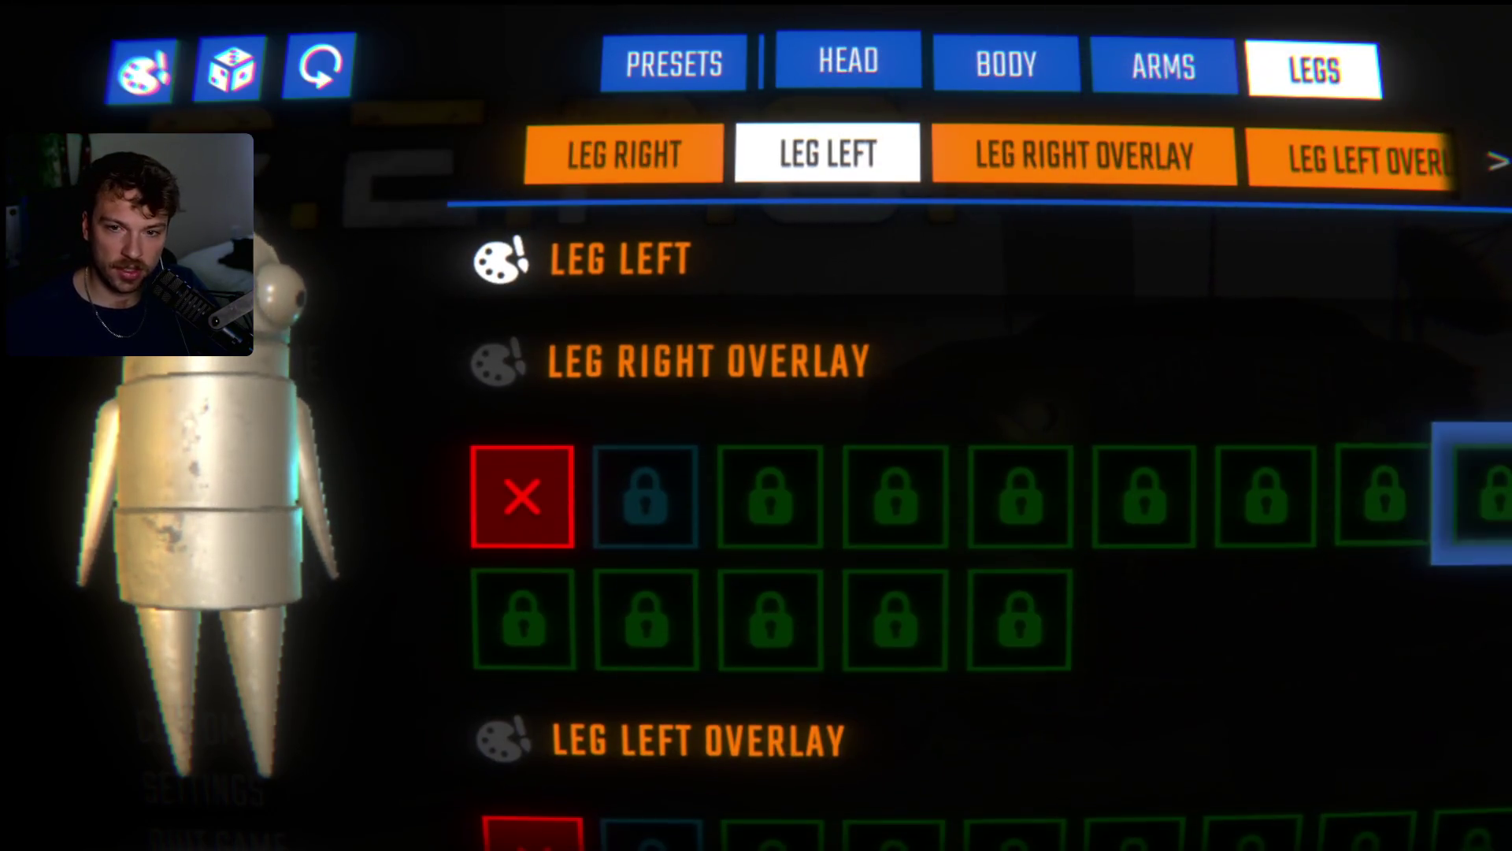
scroll(985, 472, "down", 4)
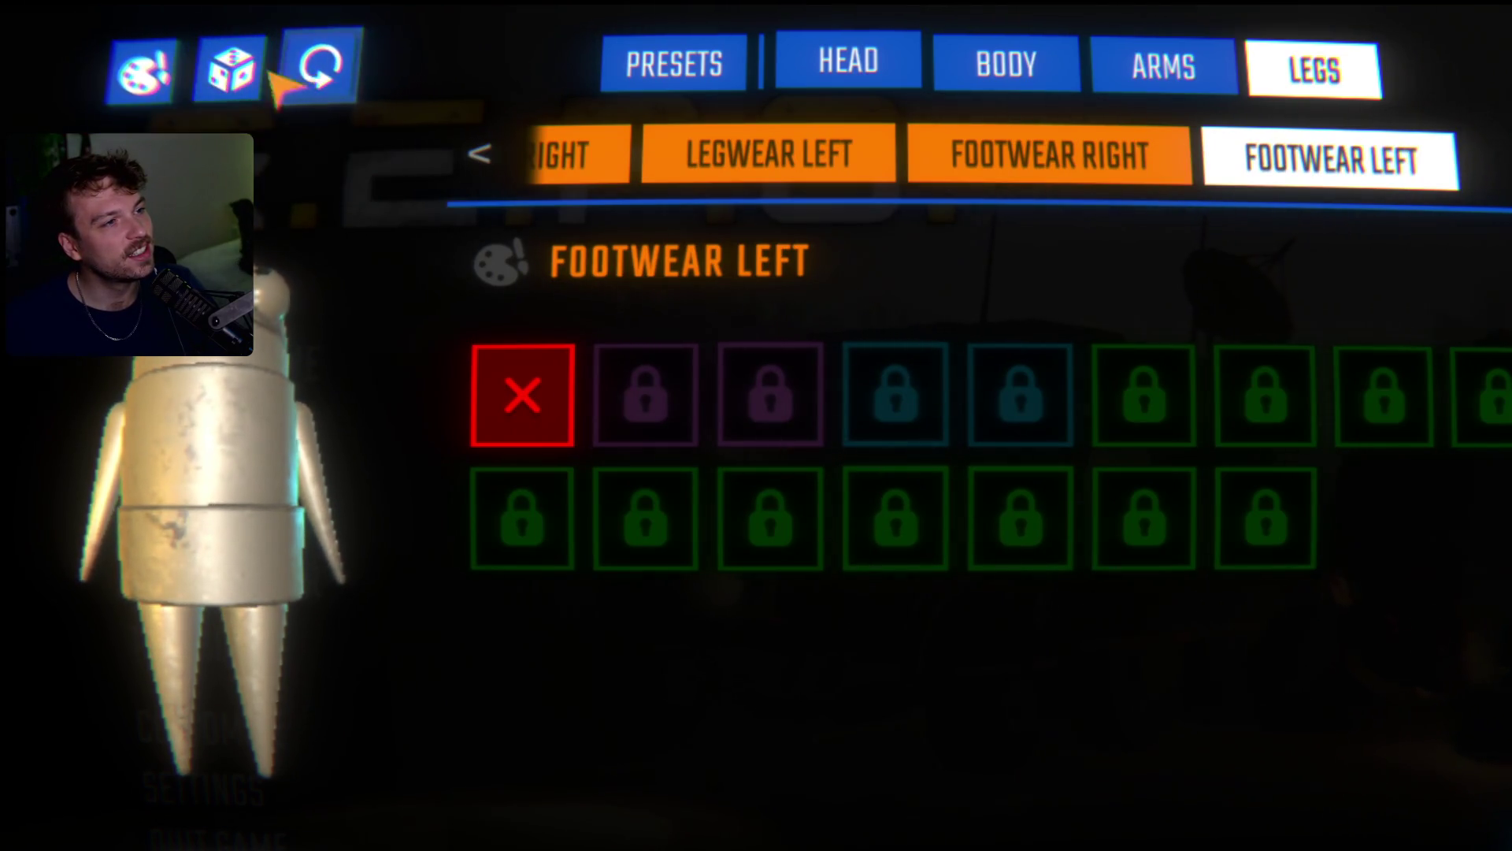
- Keep cosmetics, randomize all parts and colours, then view the Body Top options
left_click(317, 150)
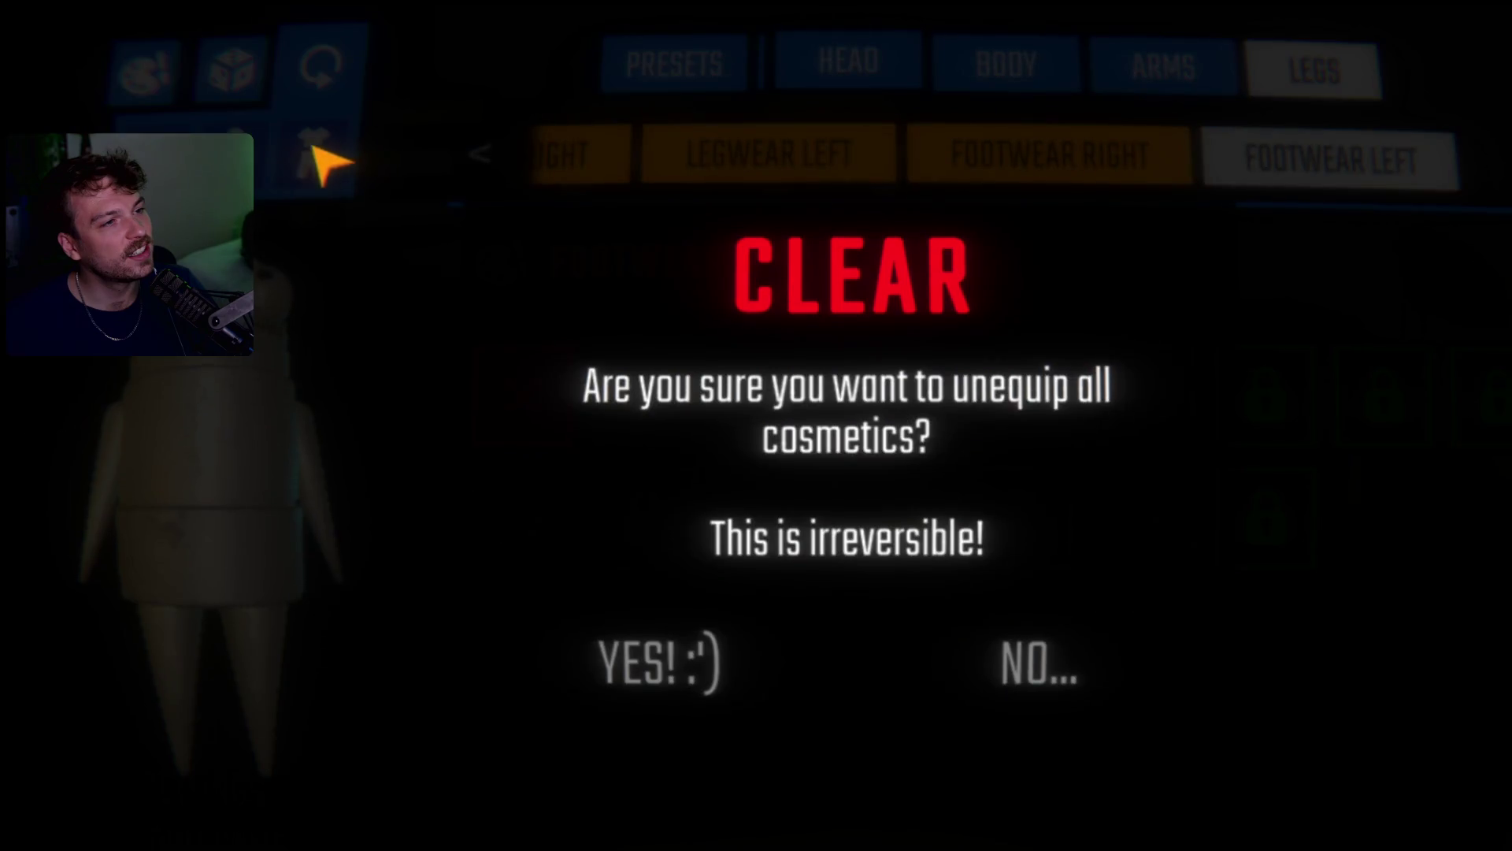
left_click(1024, 666)
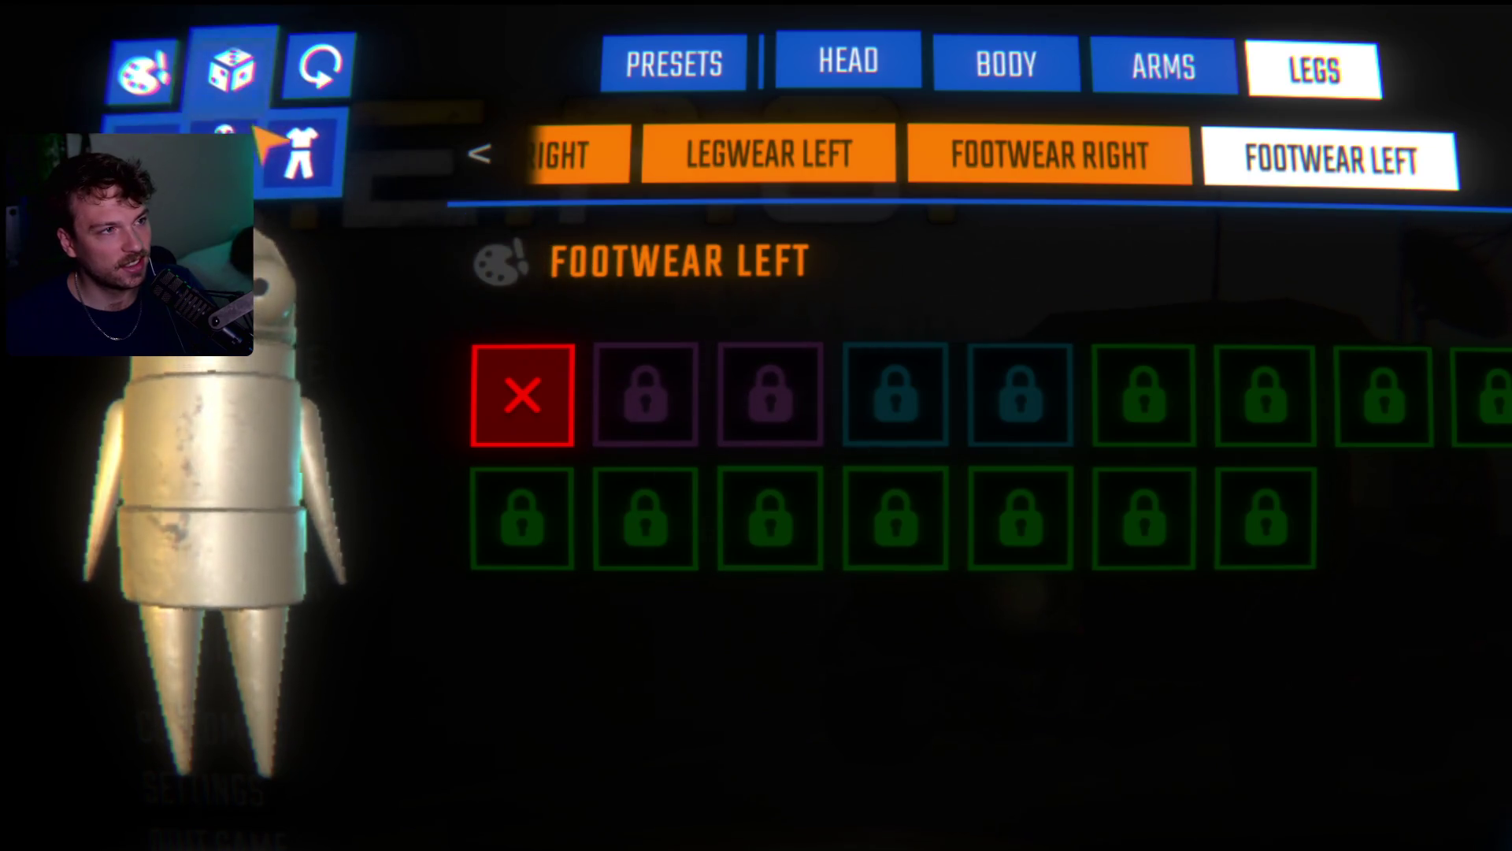
left_click(252, 95)
left_click(715, 679)
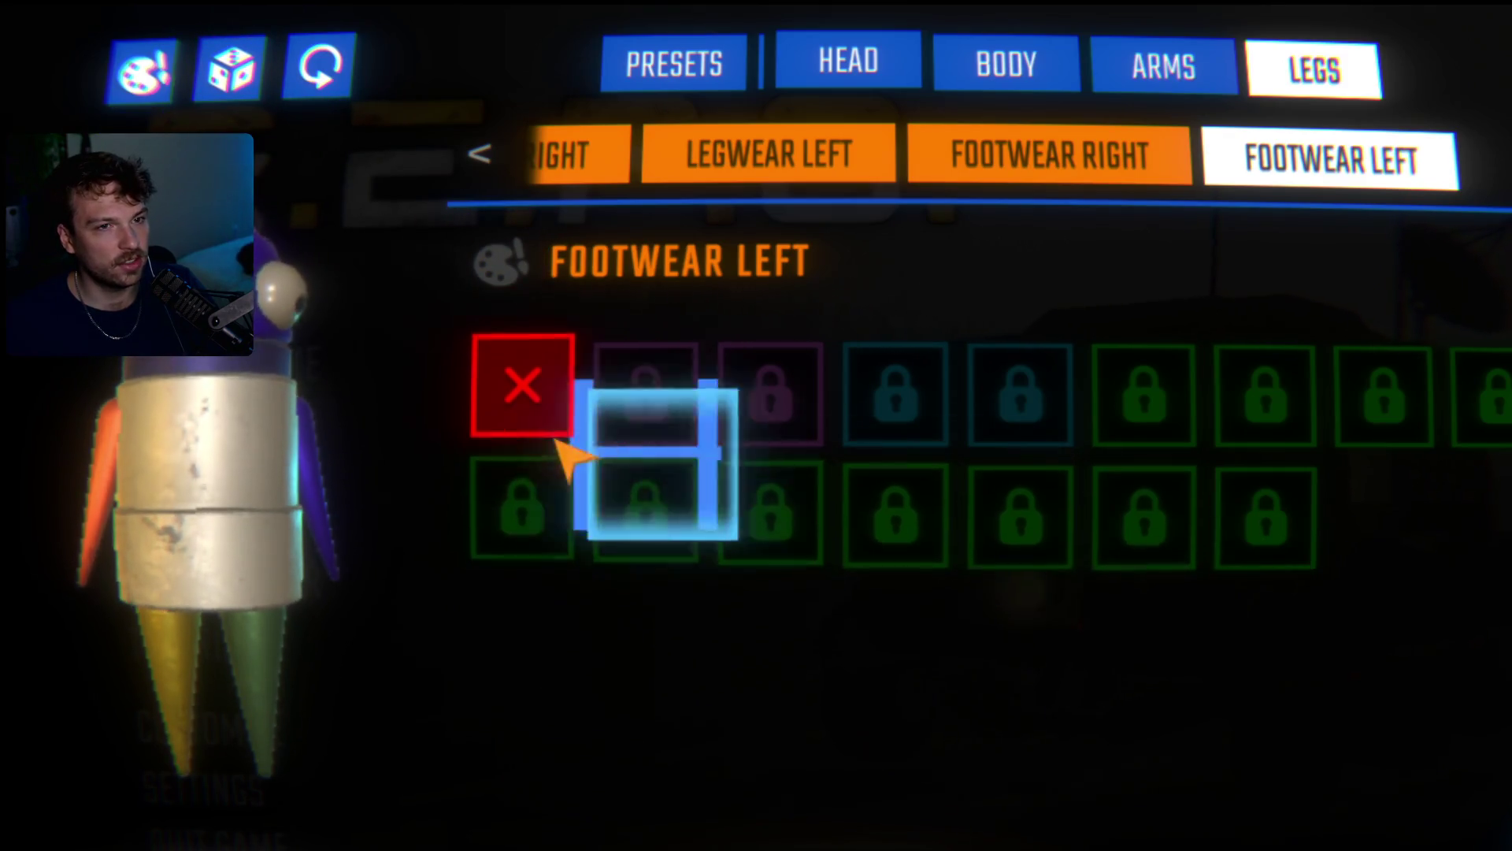
left_click(1099, 78)
left_click(969, 69)
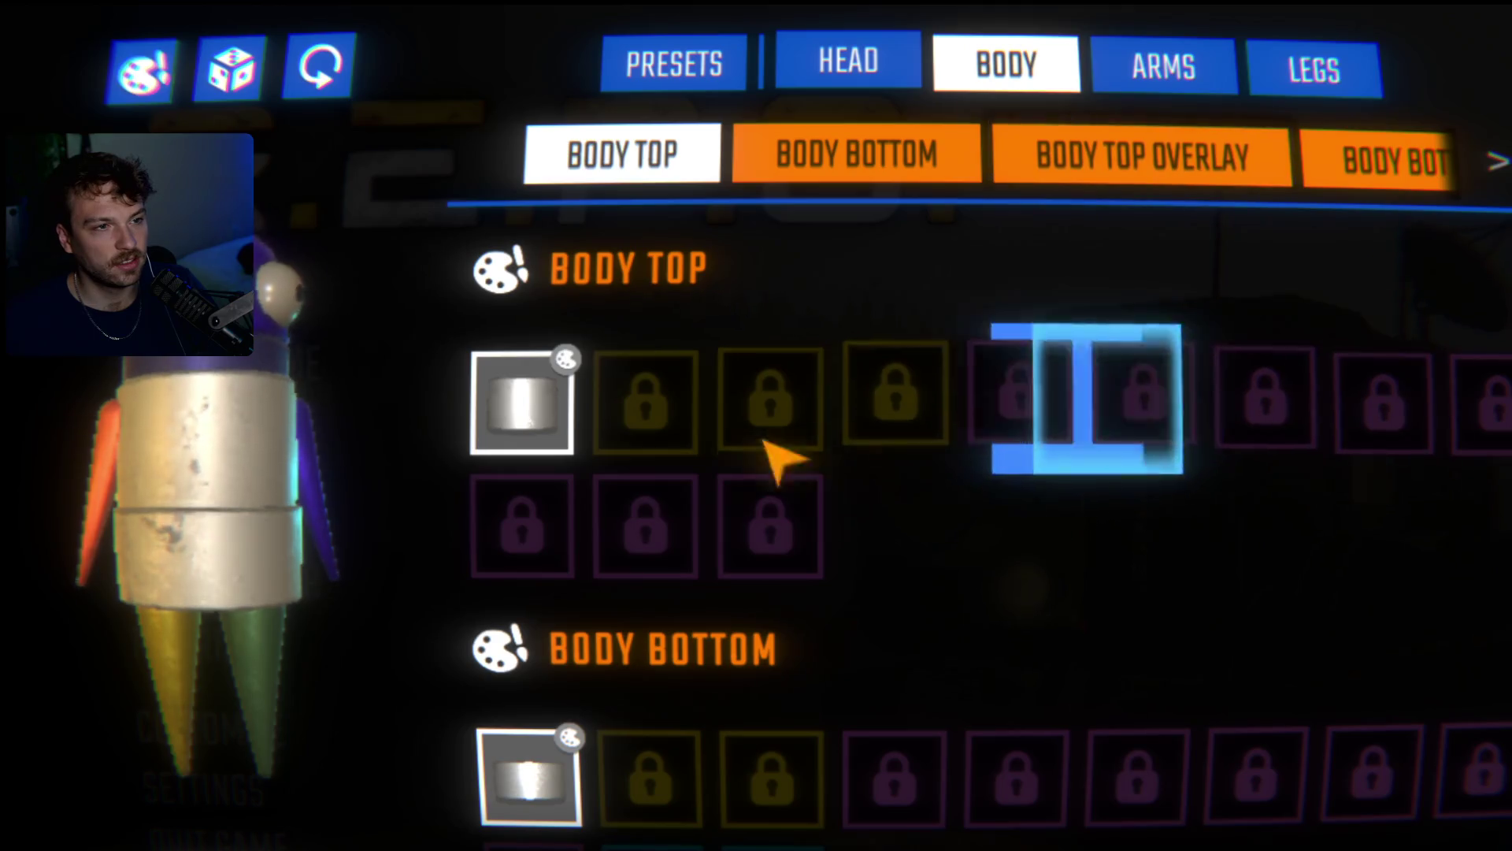
- Try indigo on Body Top, then confirm a pale mint green swatch instead of purple
left_click(568, 356)
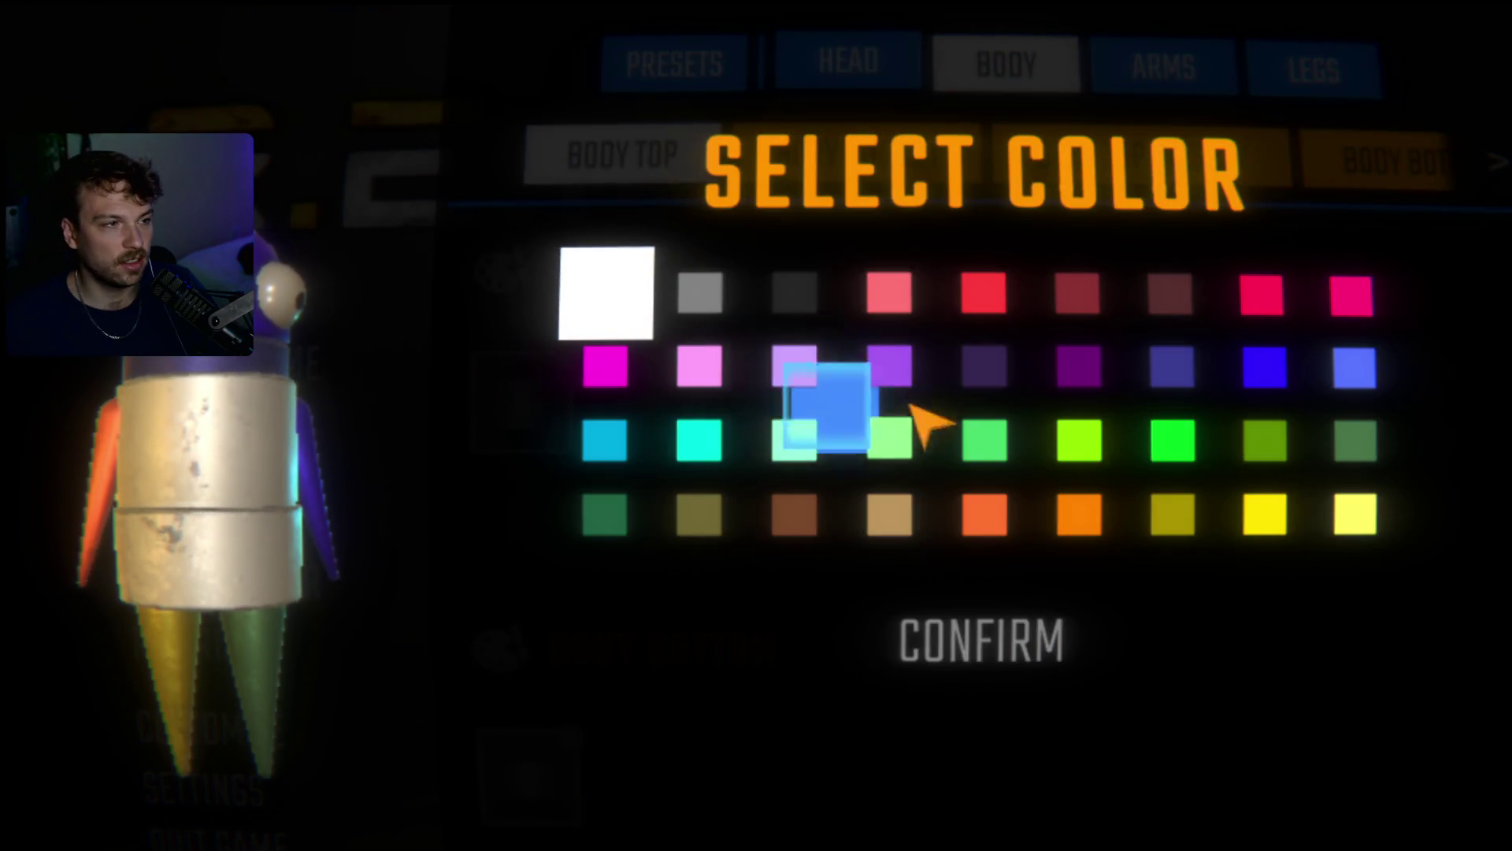
left_click(1195, 374)
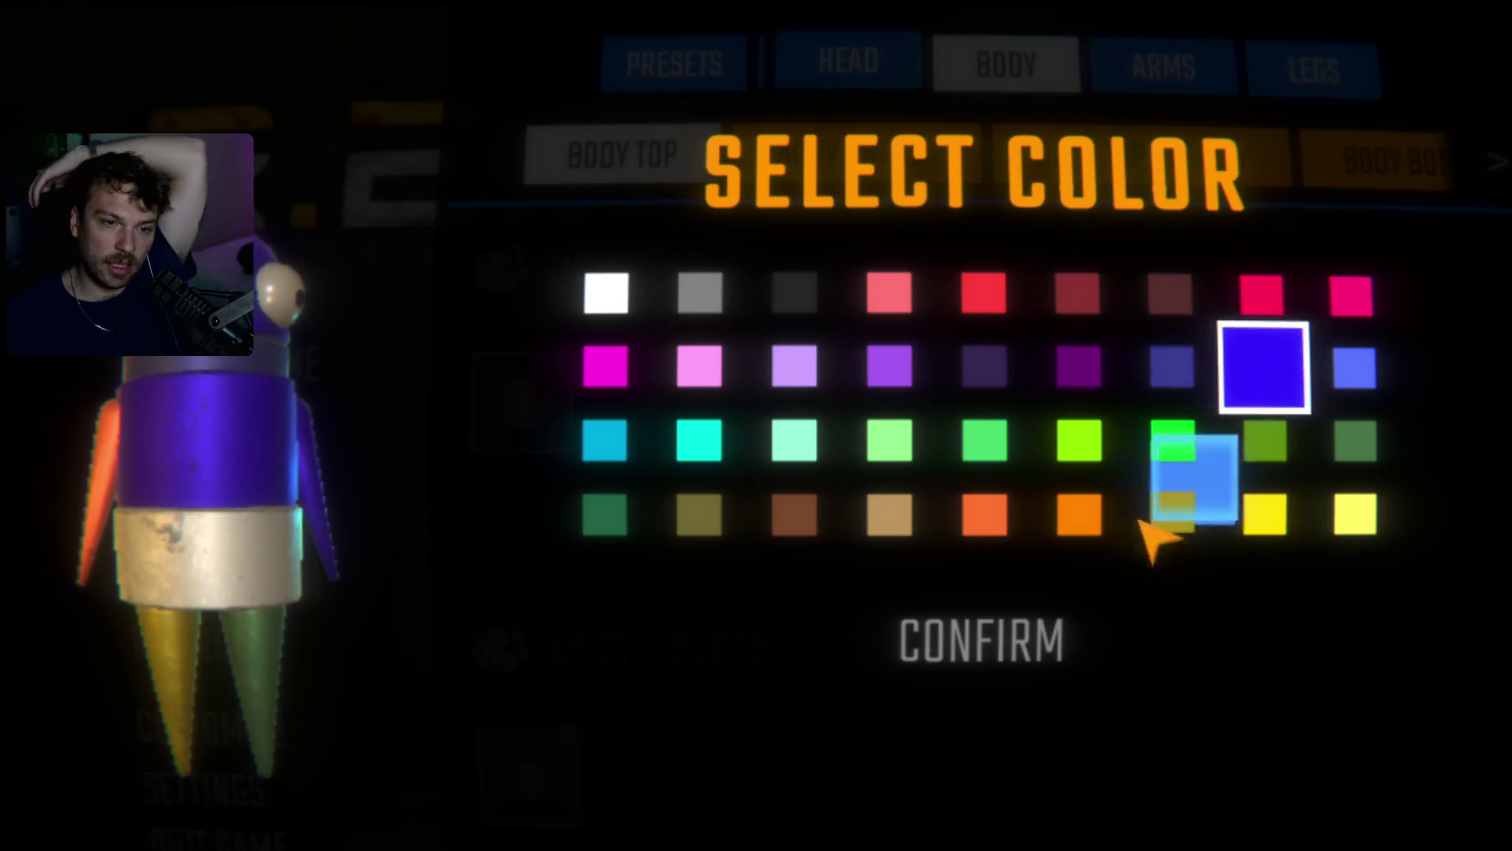
left_click(753, 512)
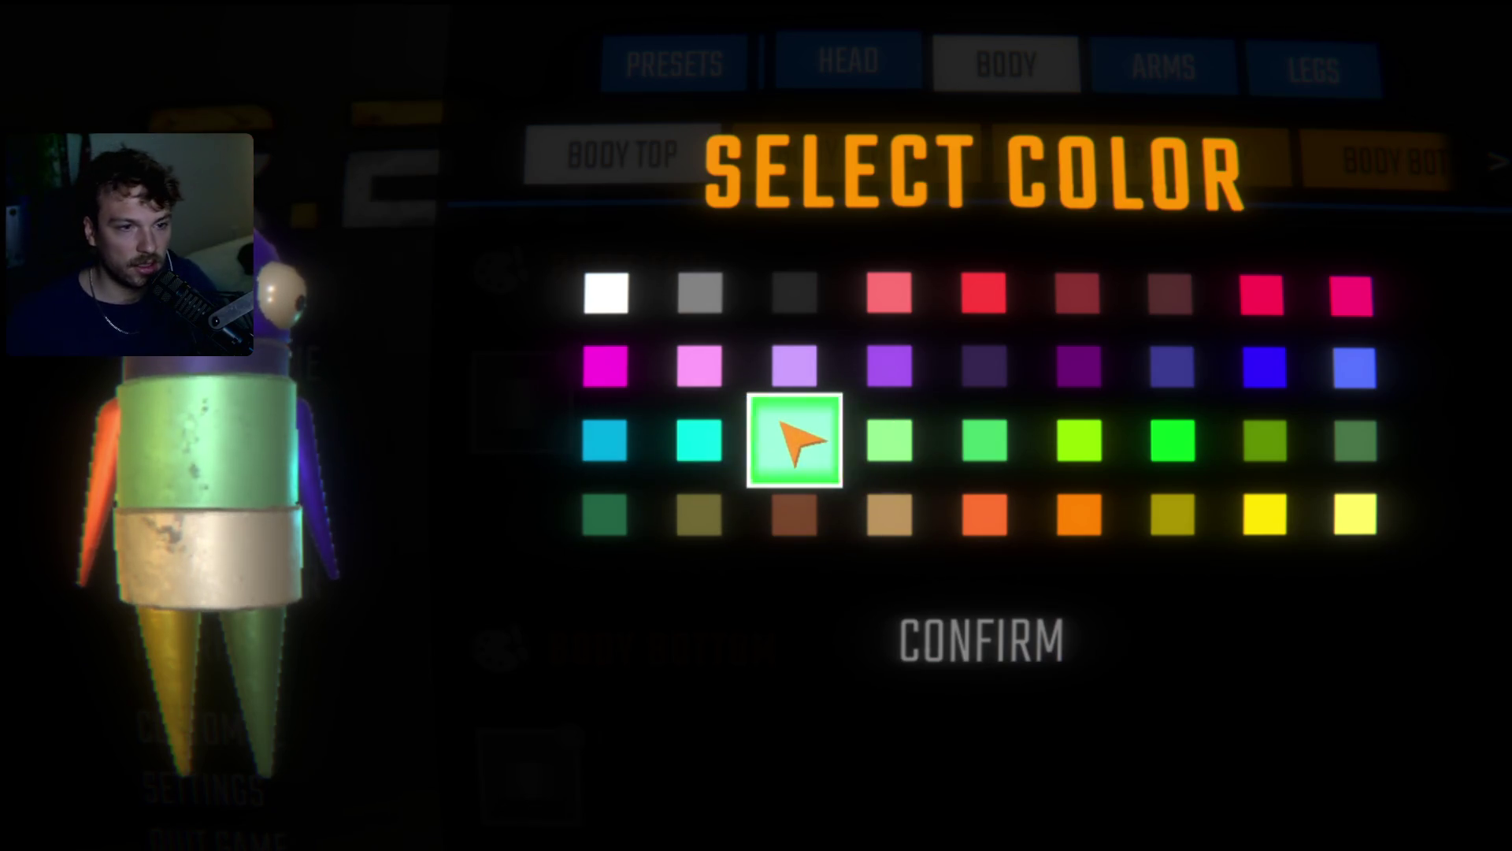
left_click(914, 583)
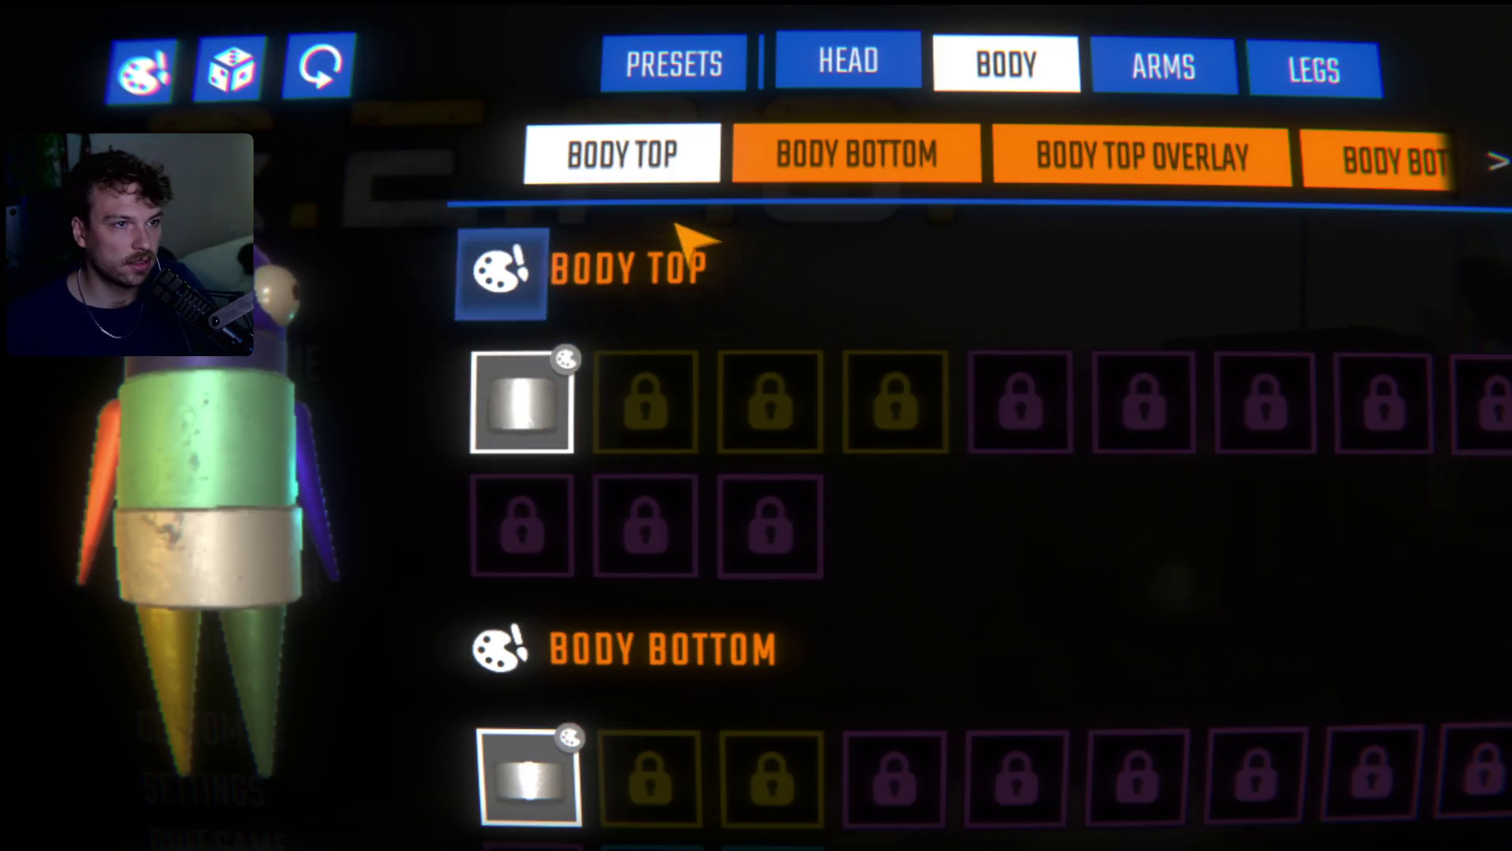
scroll(882, 183, "down", 3)
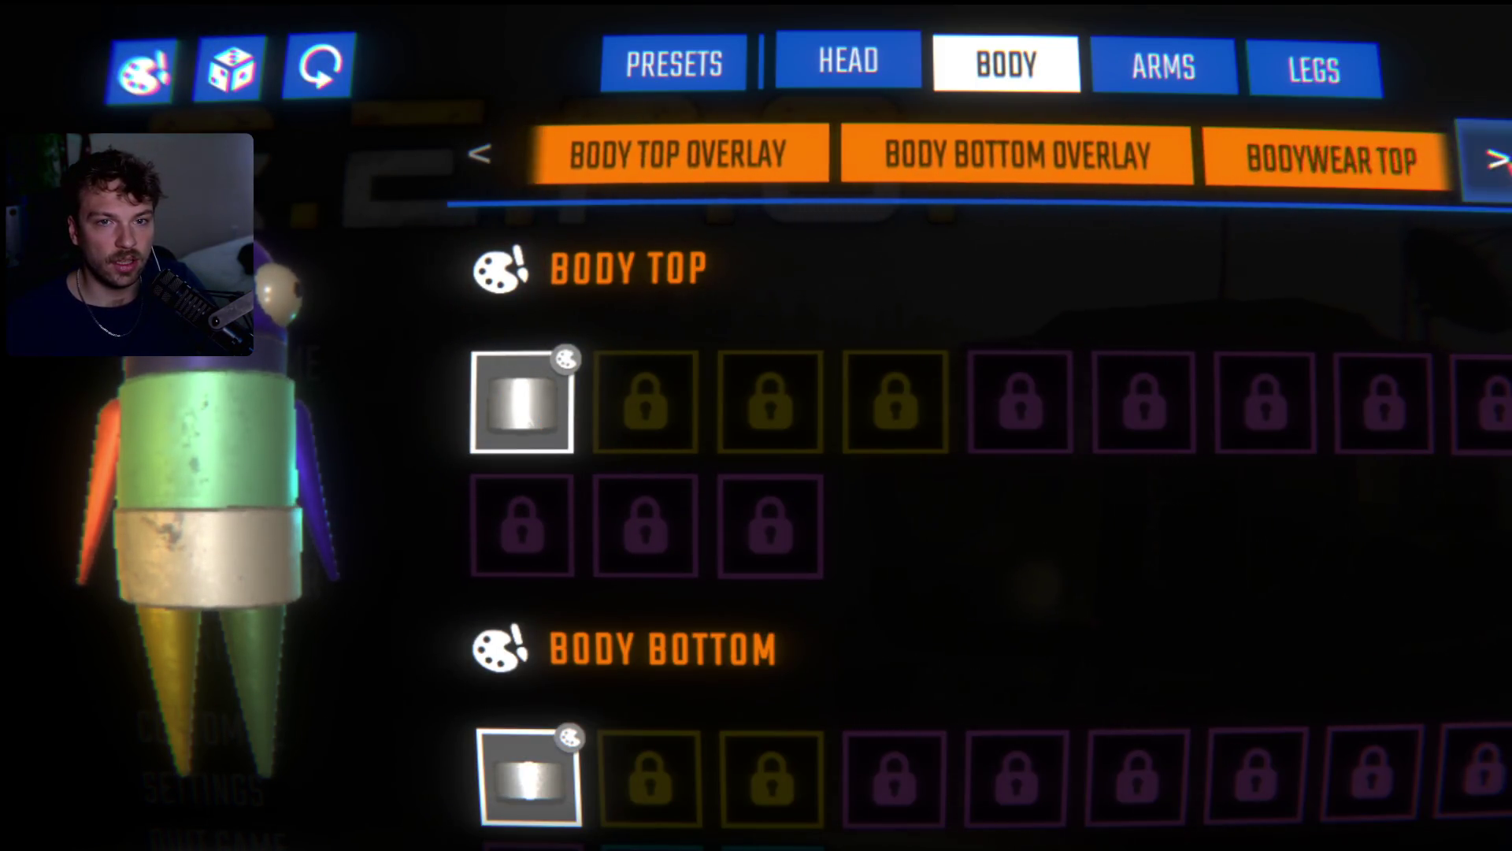
scroll(500, 169, "up", 4)
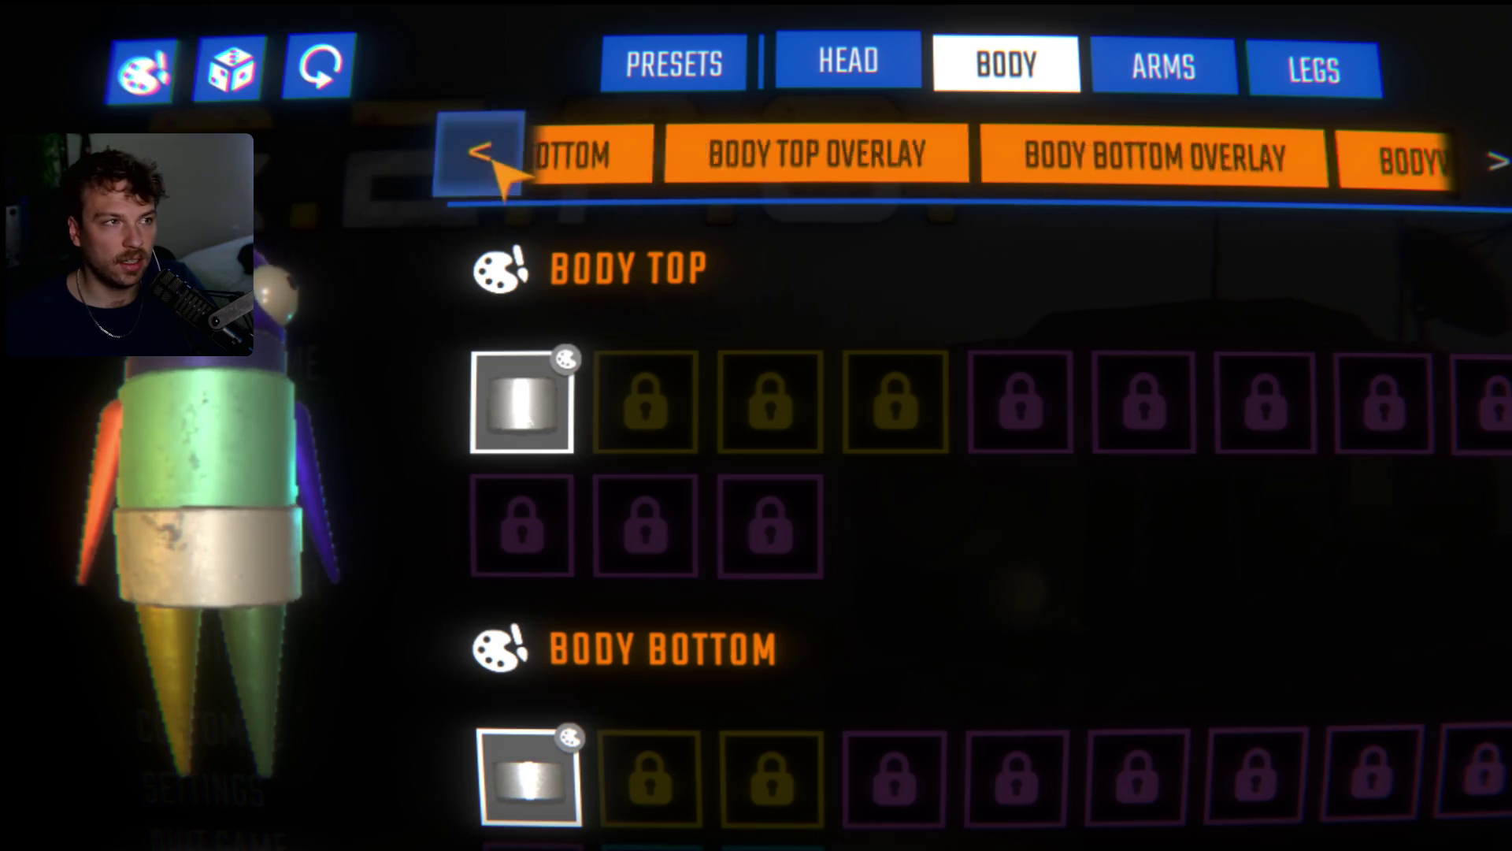
- Randomize colours three times, reaching a lavender top, bright green bottom and pale yellow legs
left_click(236, 82)
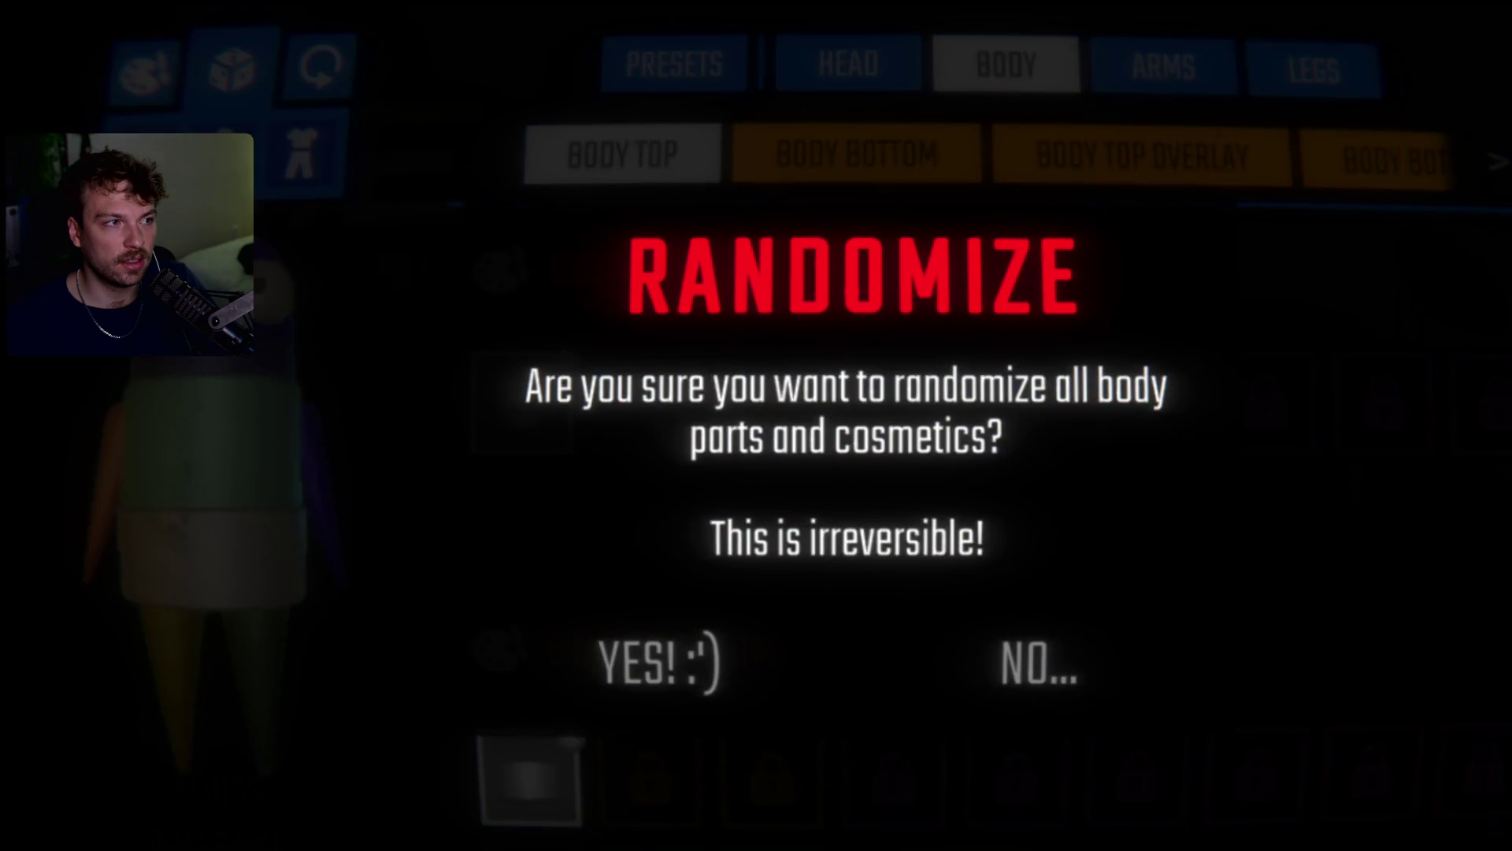
left_click(683, 664)
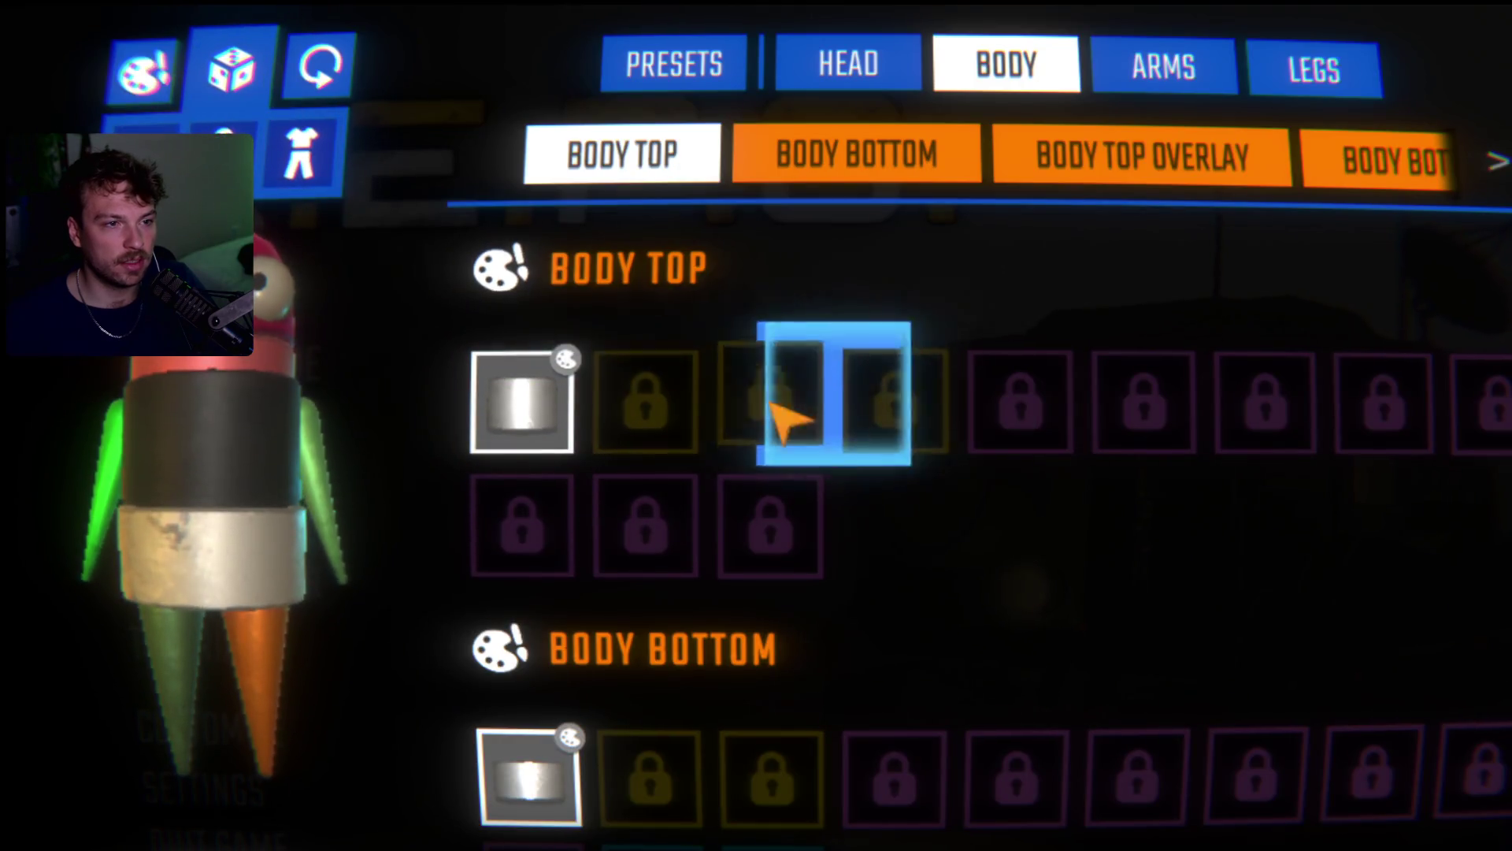
left_click(259, 174)
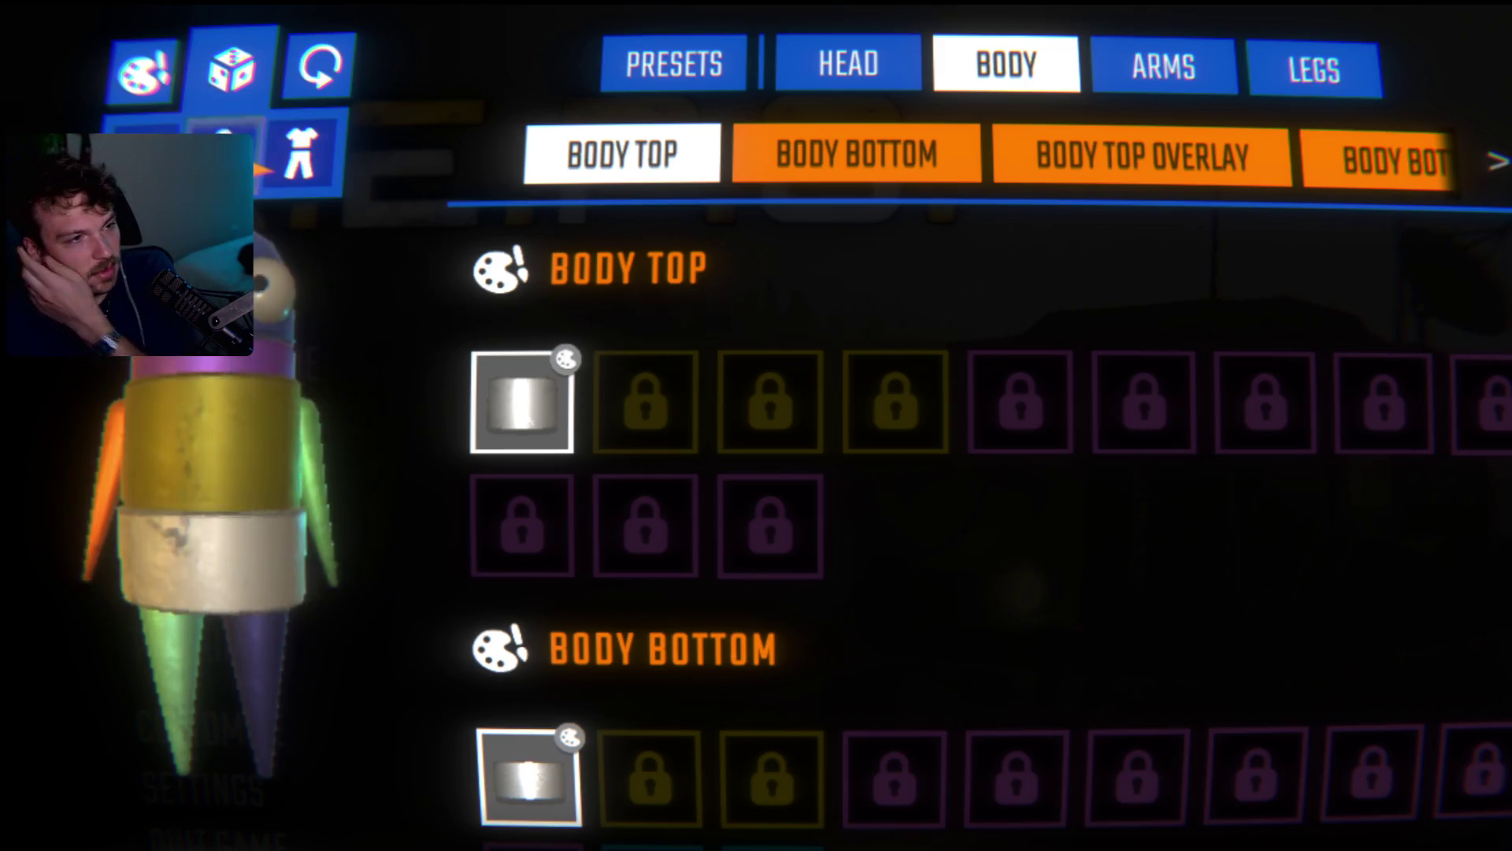
left_click(256, 167)
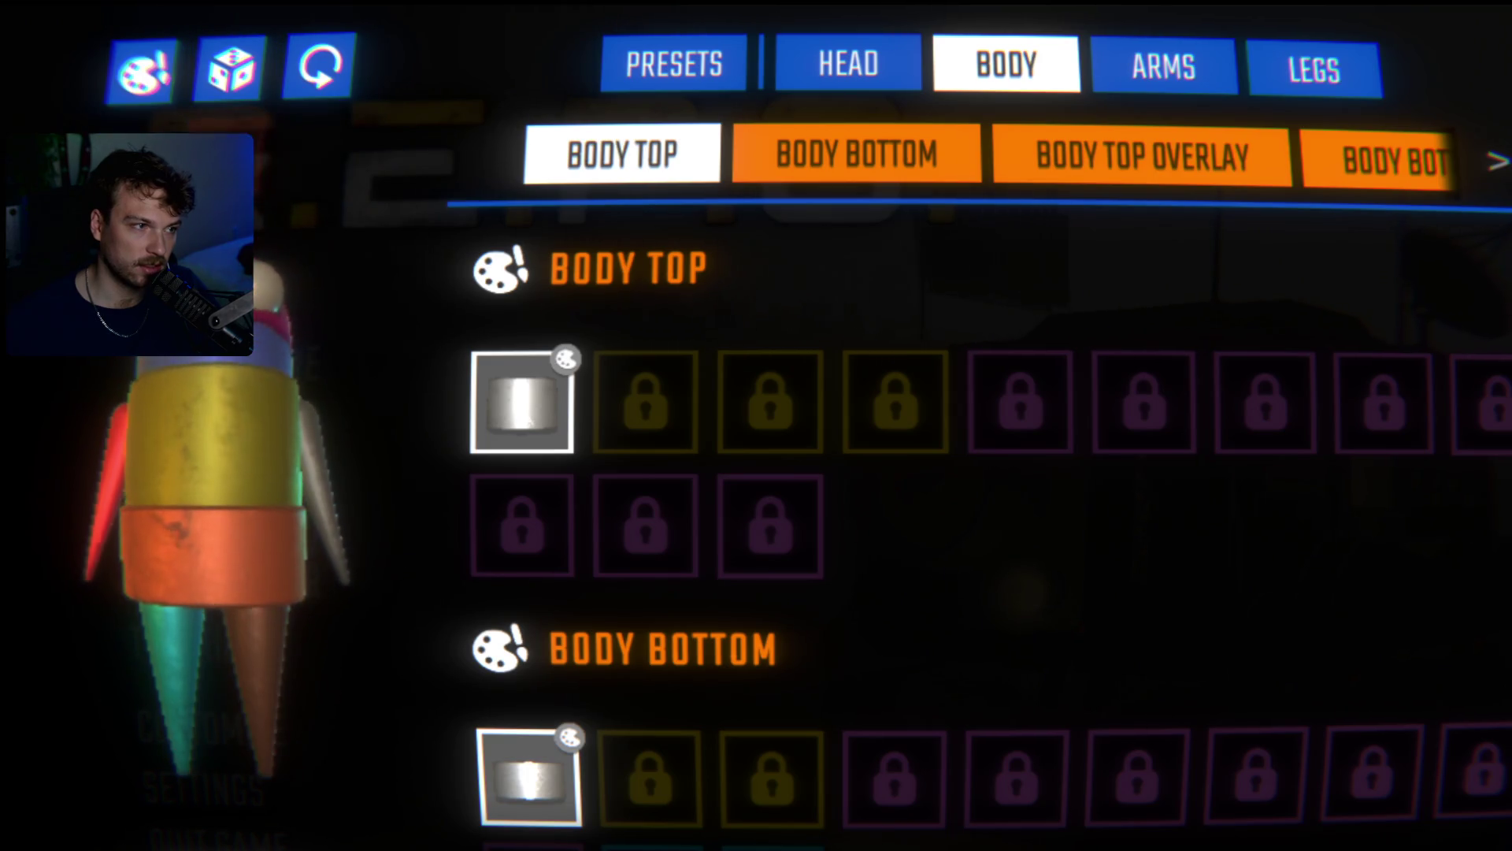
mouse_move(229, 93)
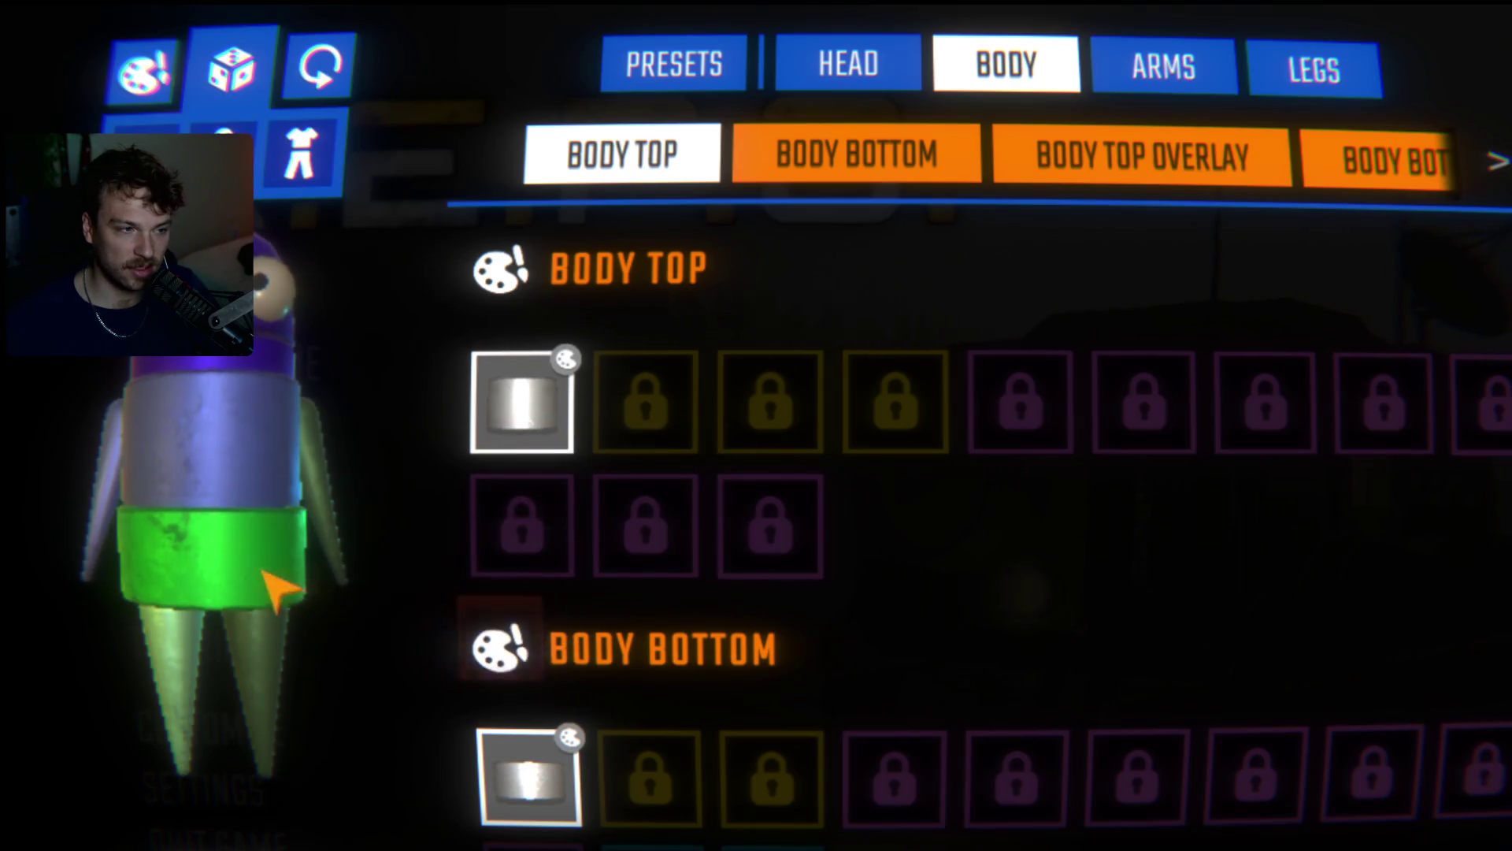
- Try white, mint, cyan, brown, olive and dark green swatches on the Body Bottom band
scroll(661, 630, "down", 2)
scroll(617, 628, "up", 2)
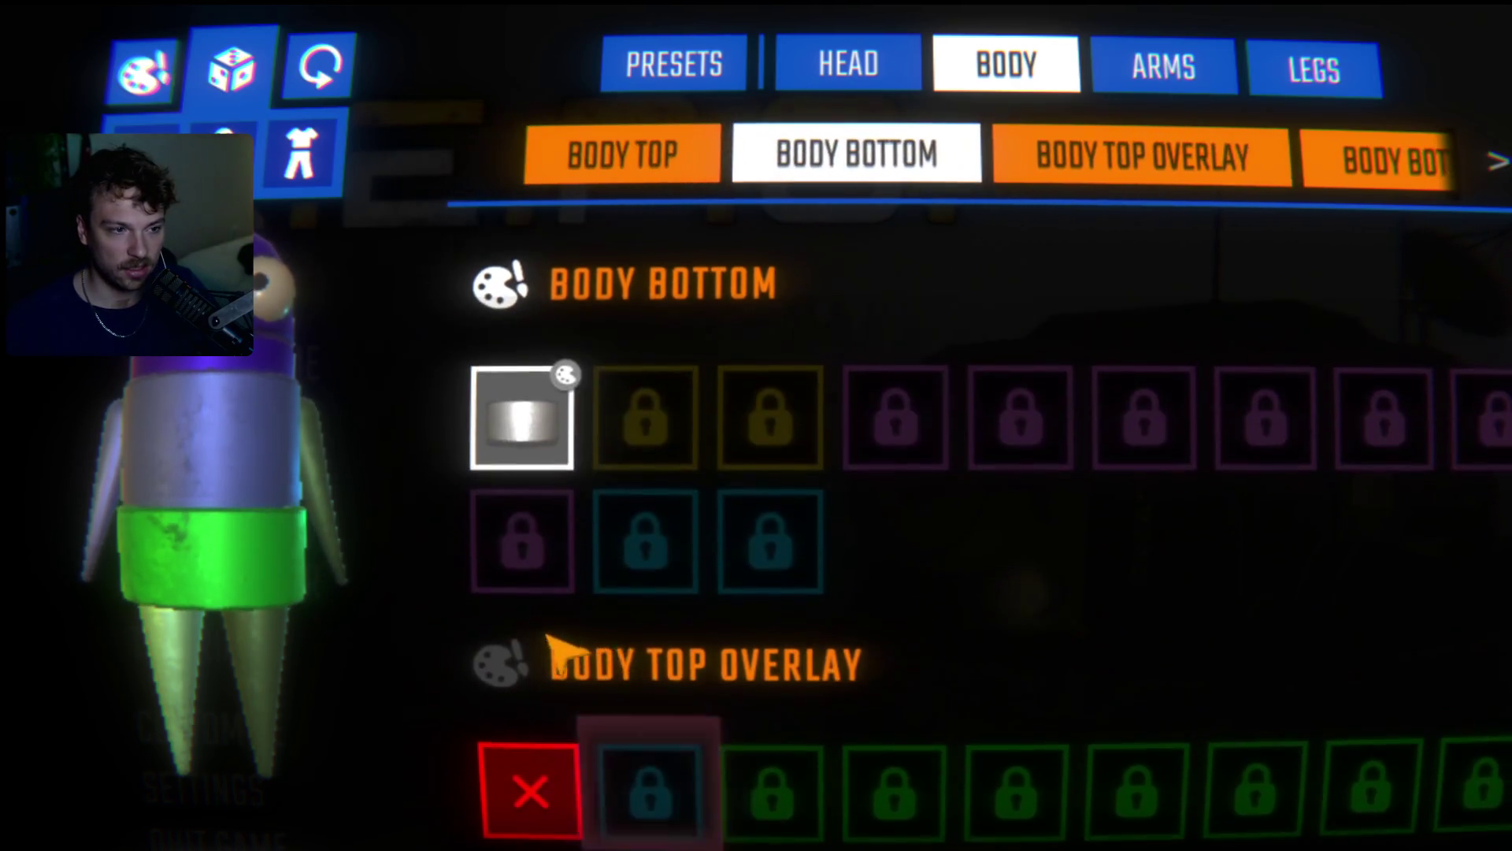
left_click(565, 378)
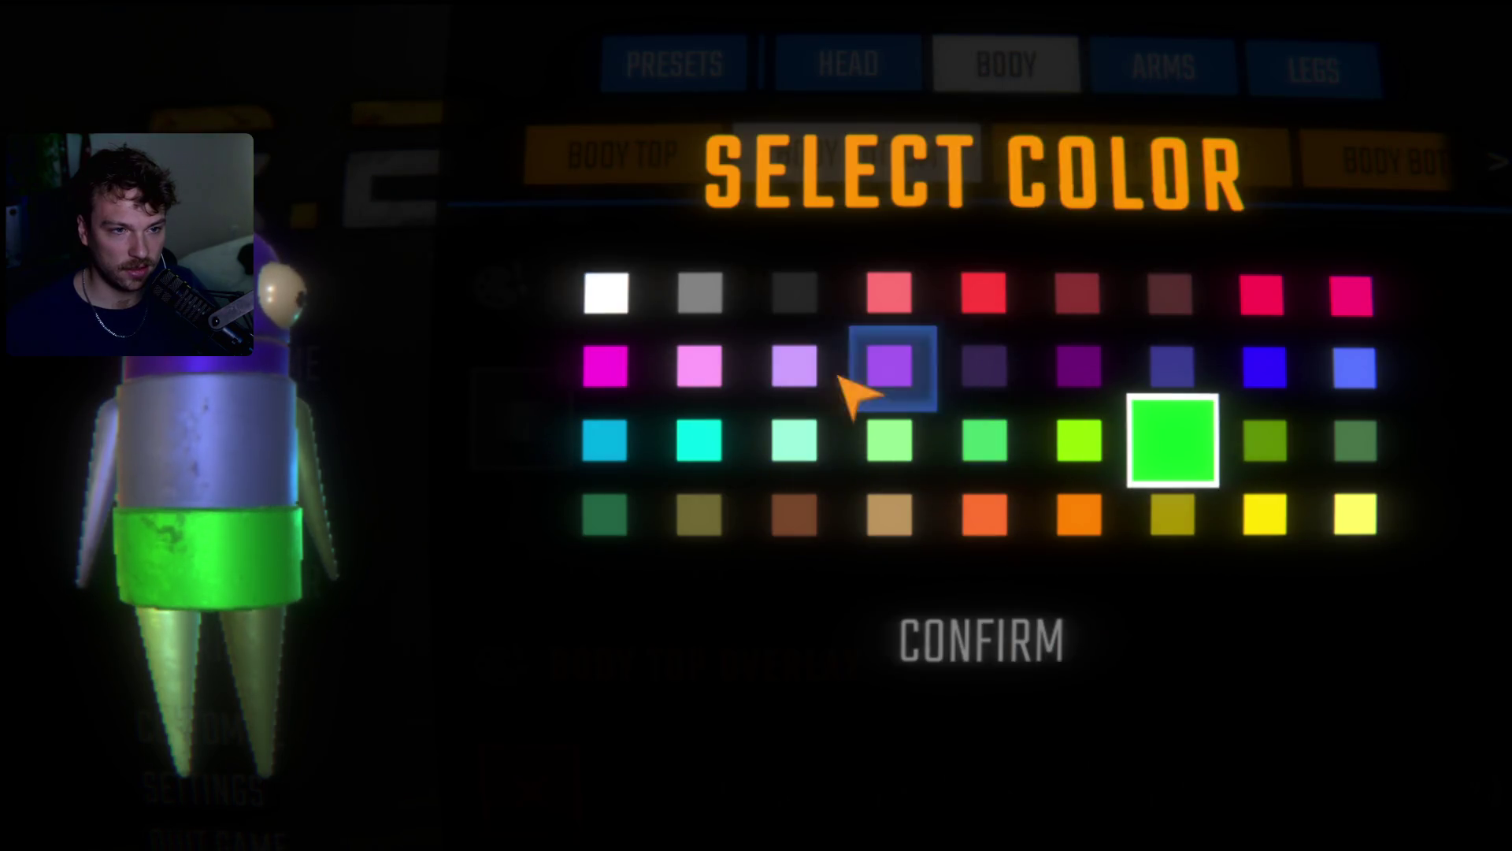
left_click(794, 293)
left_click(583, 299)
left_click(803, 439)
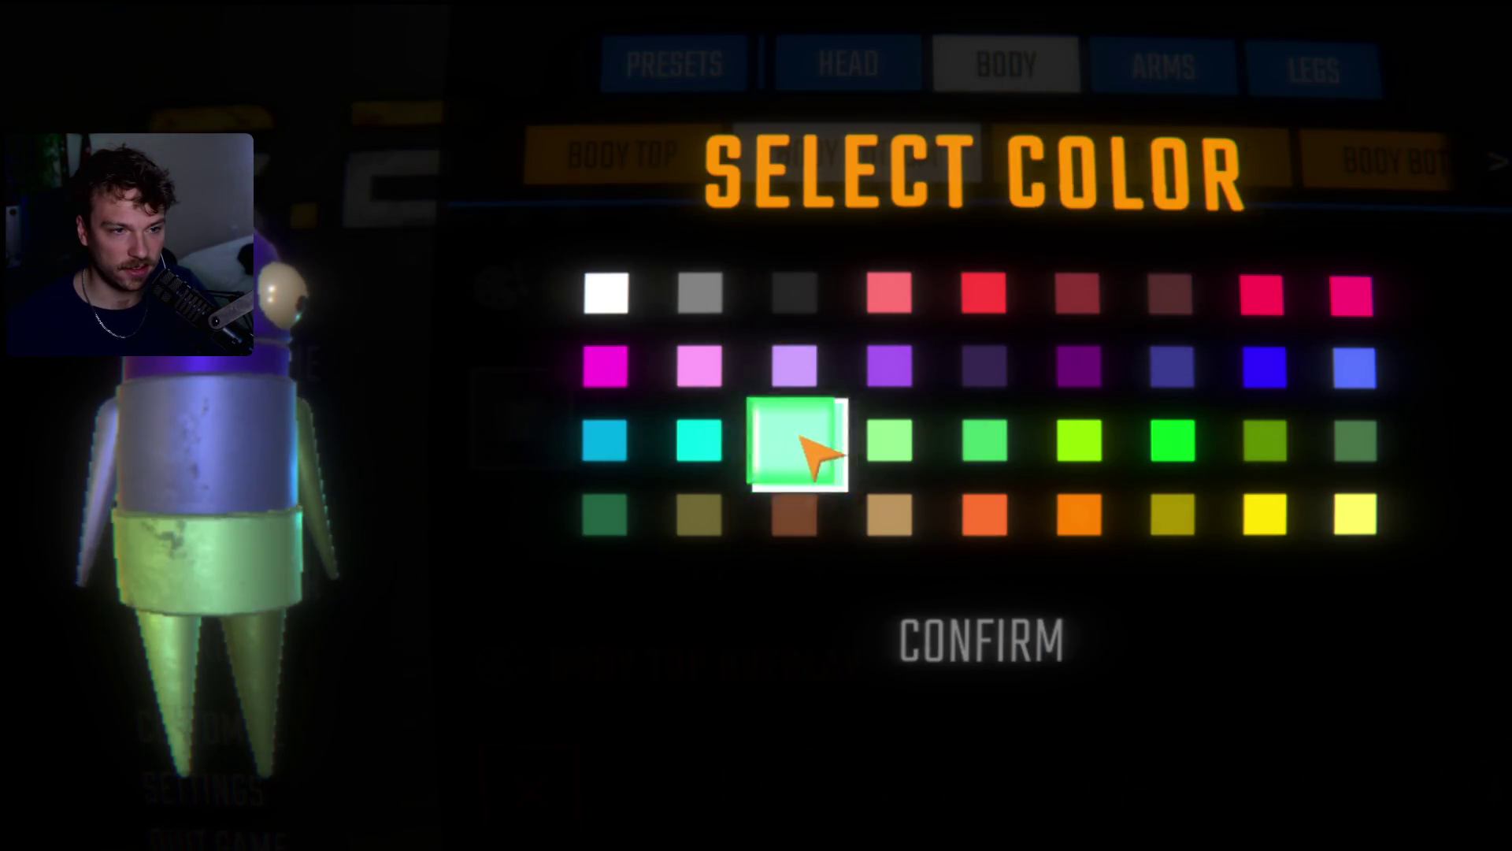
left_click(701, 441)
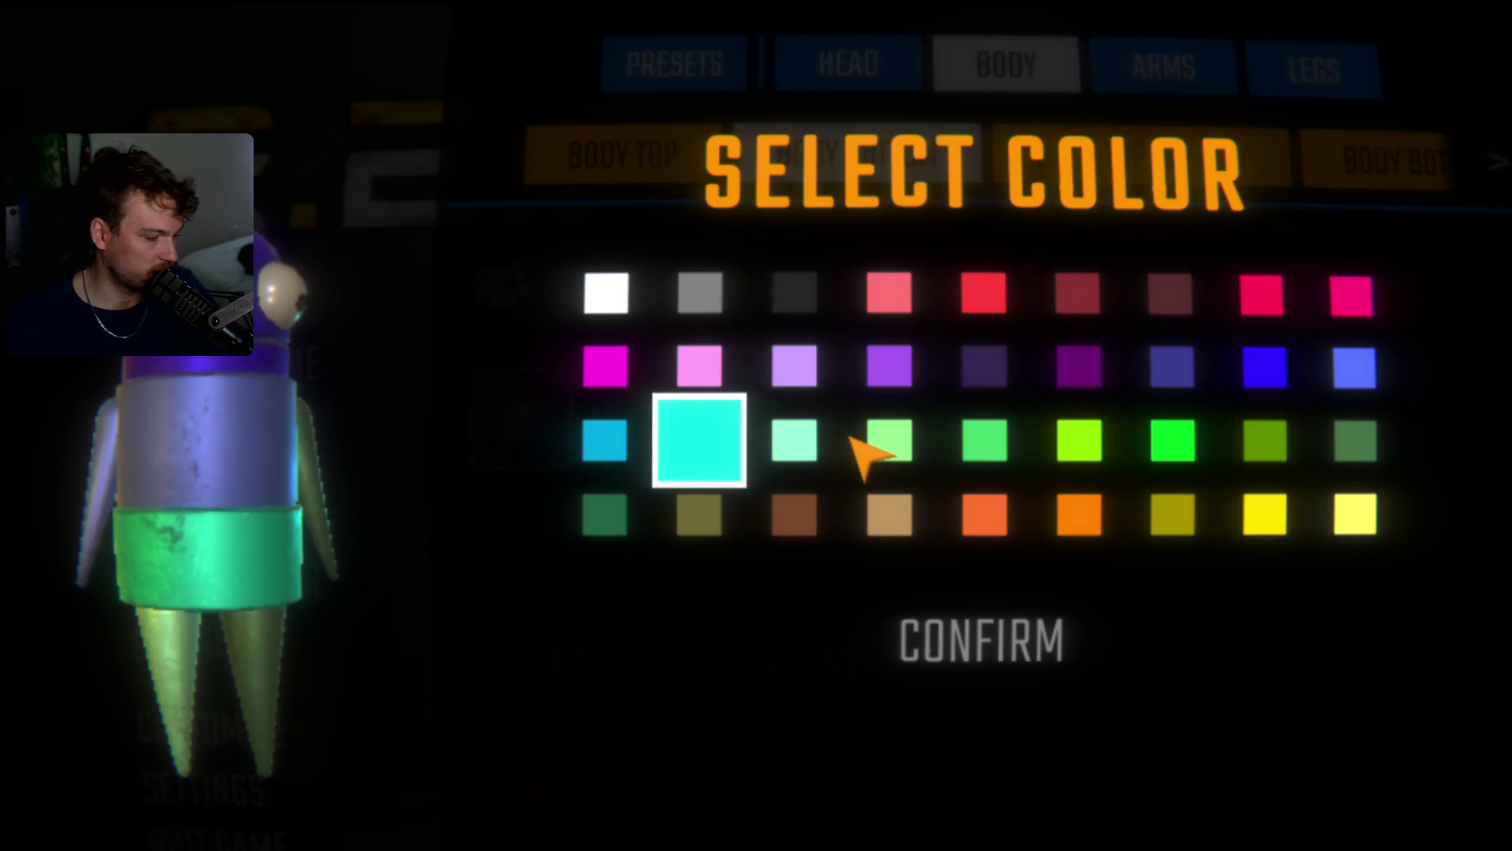
left_click(804, 521)
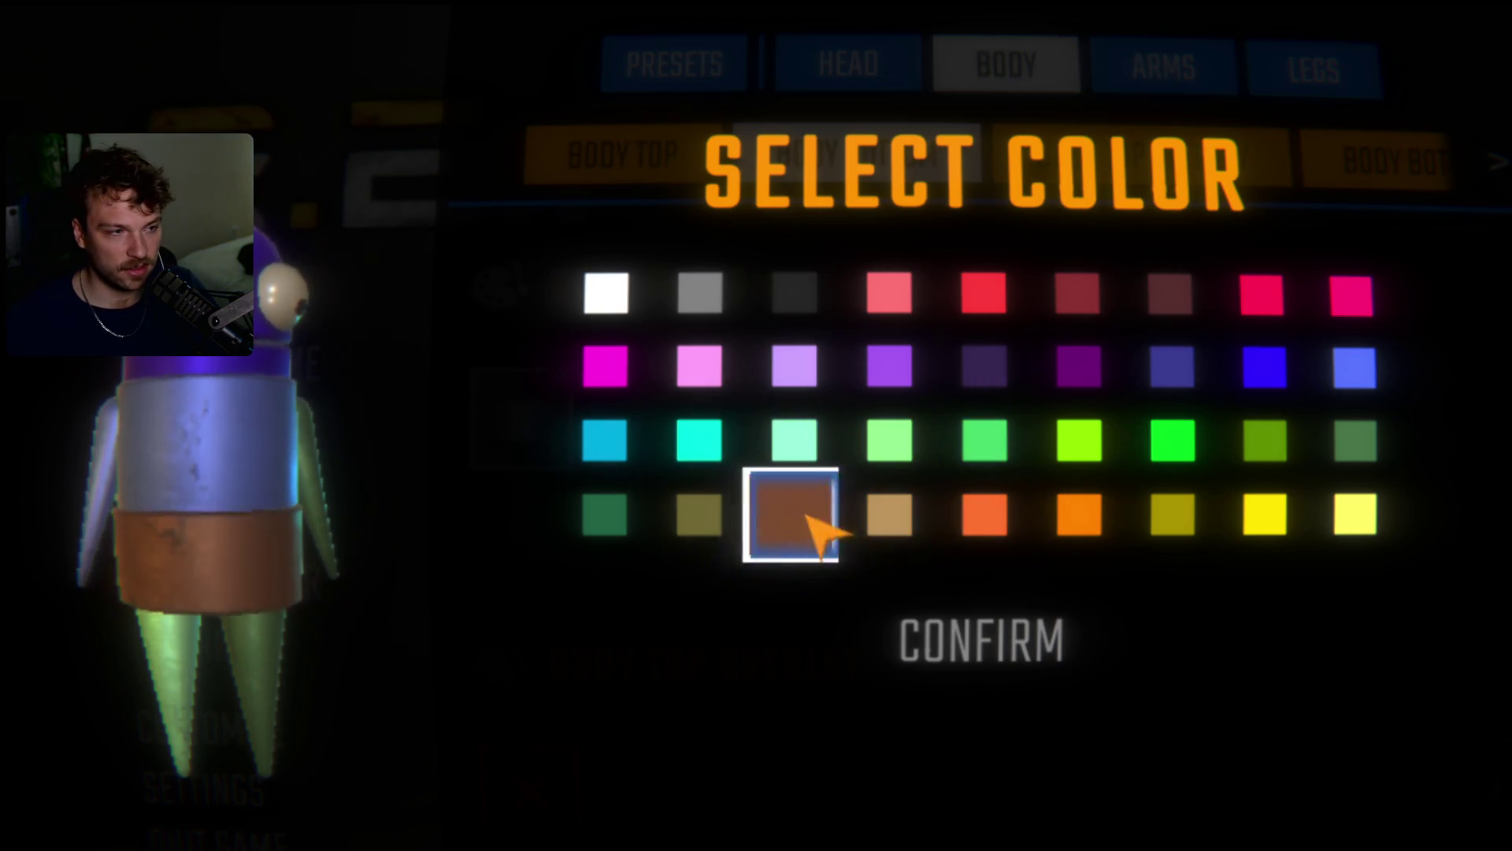
left_click(690, 536)
left_click(630, 527)
left_click(685, 536)
left_click(638, 535)
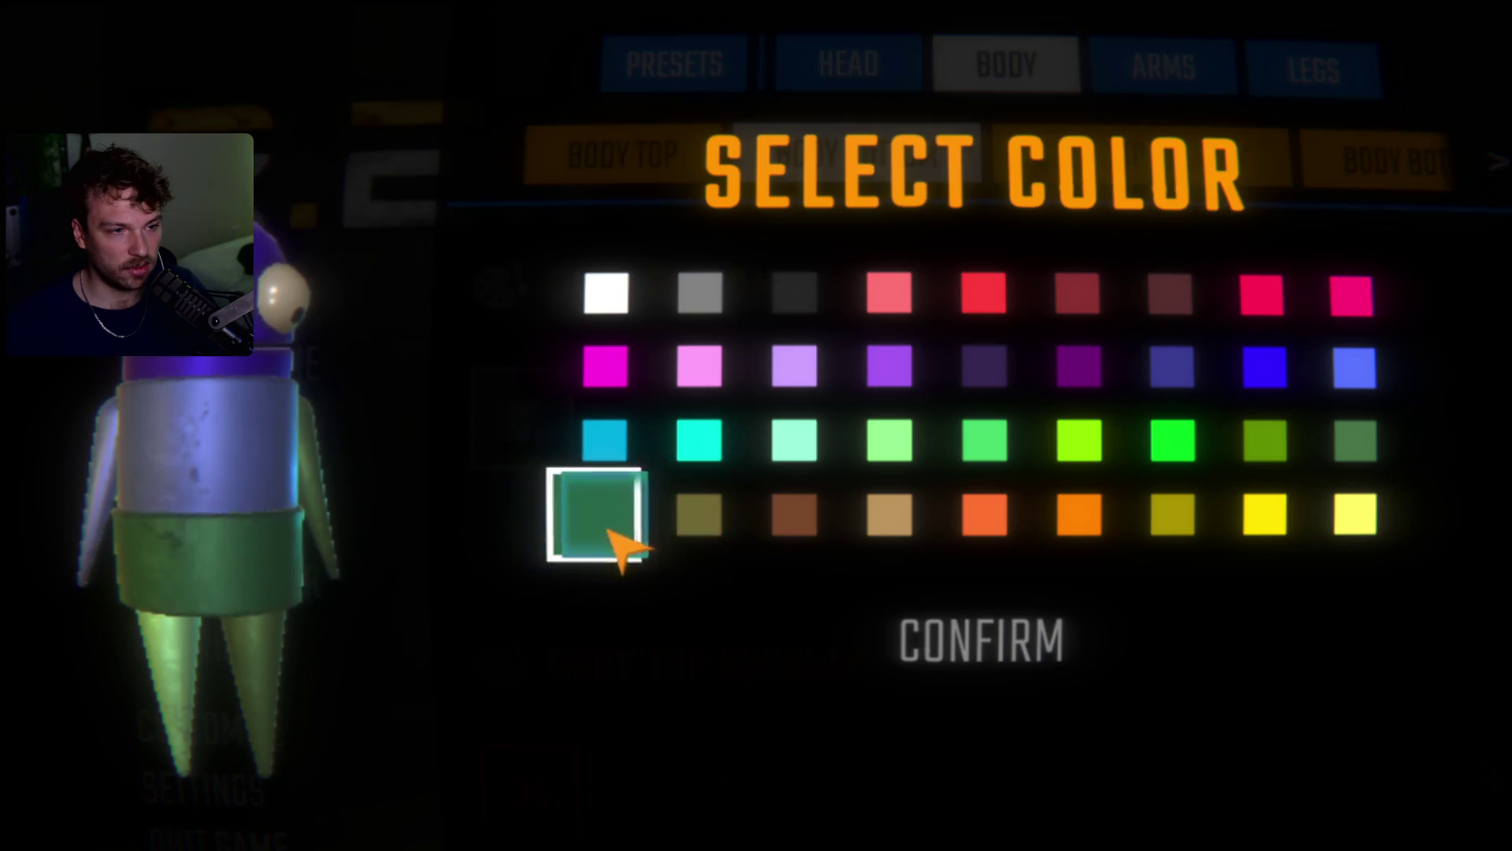
- Try more swatches, then confirm a pale lavender Body Bottom matching the top
left_click(1354, 449)
left_click(699, 455)
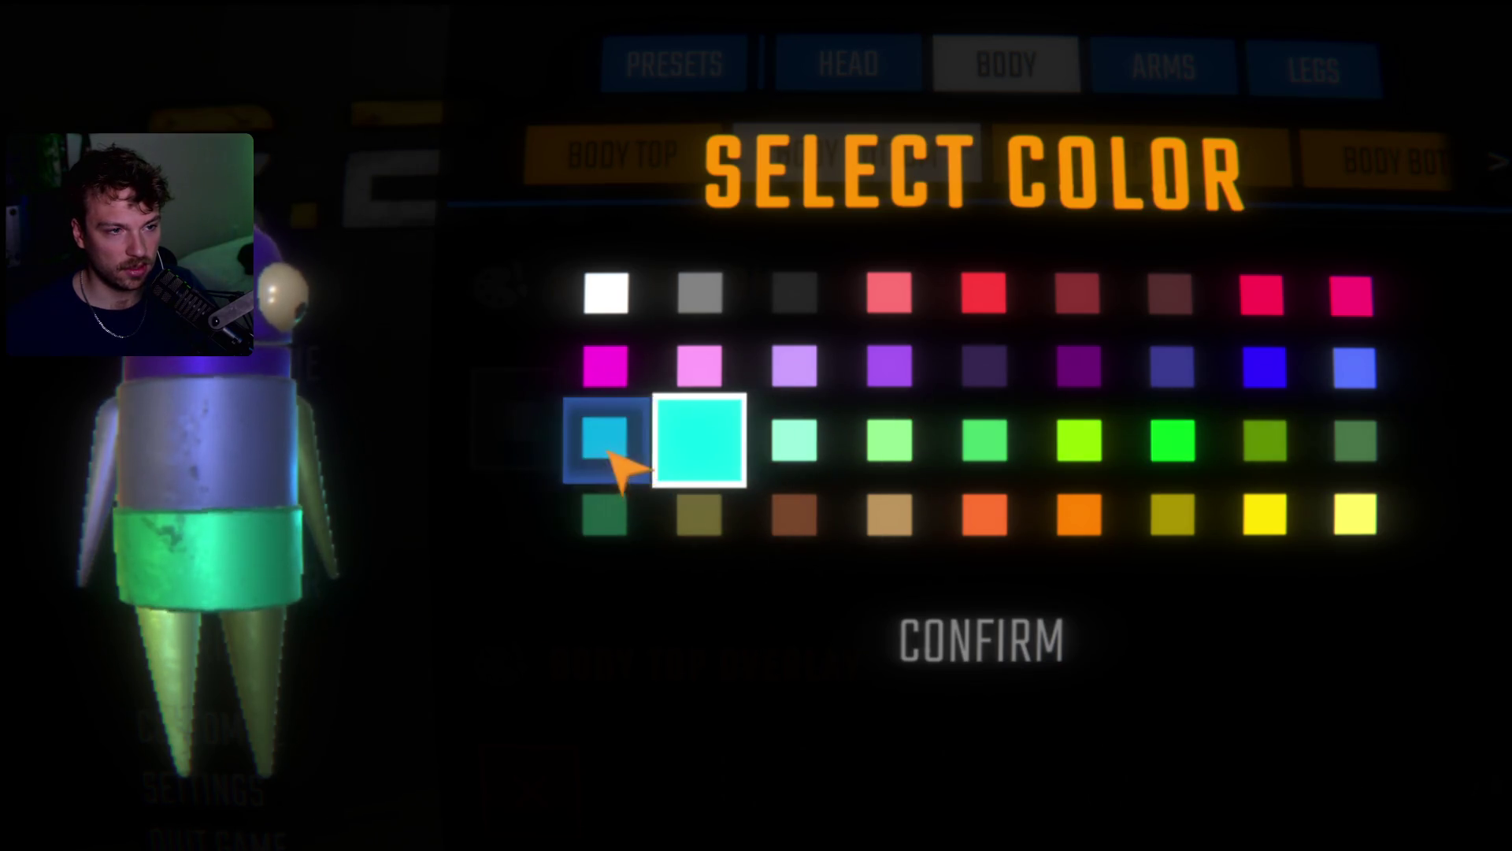
left_click(823, 272)
left_click(622, 298)
left_click(703, 439)
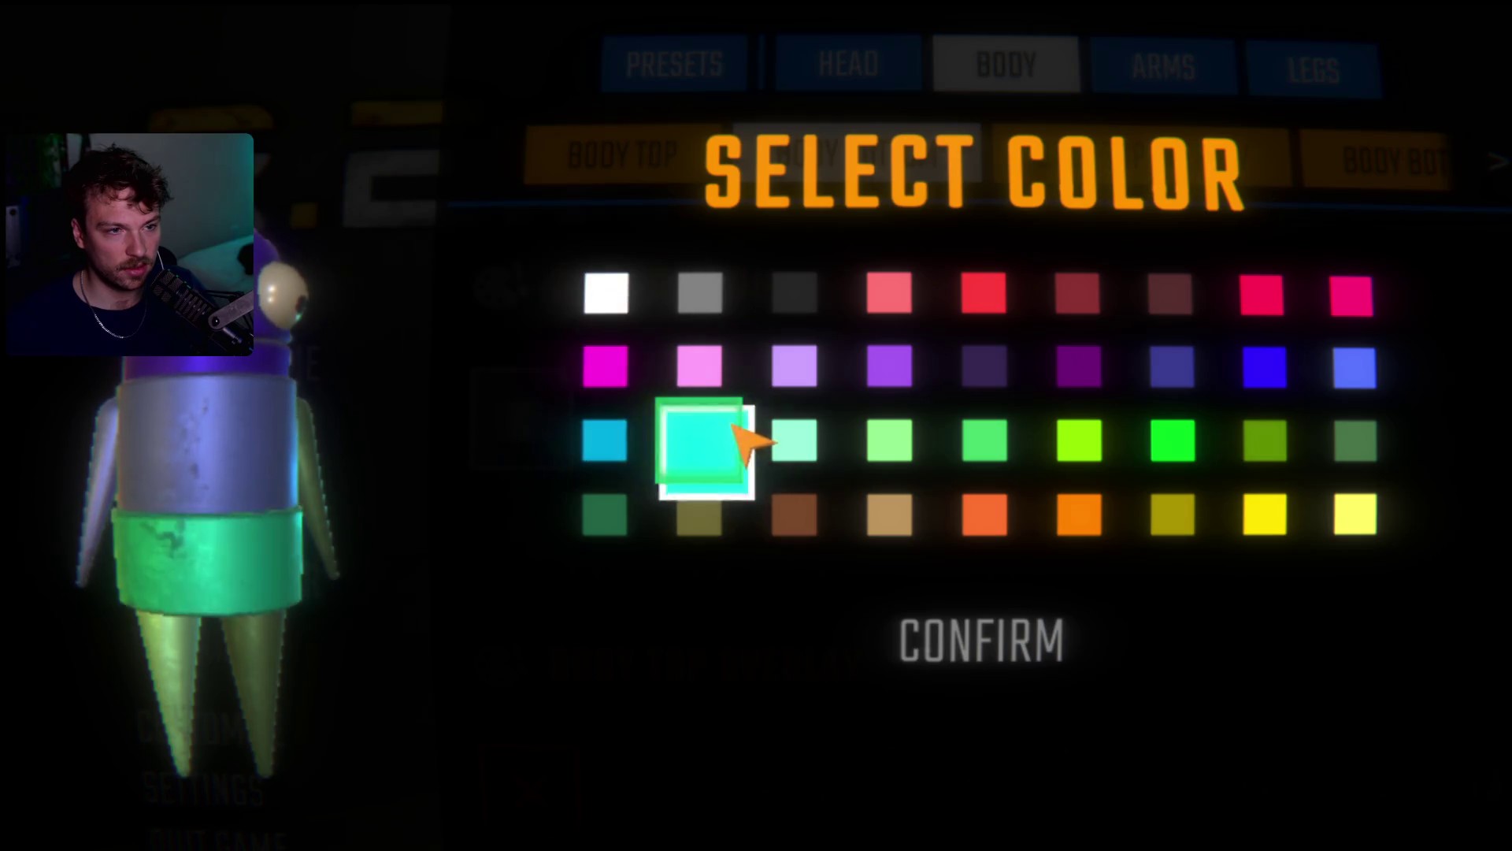
left_click(890, 366)
left_click(1354, 367)
left_click(981, 640)
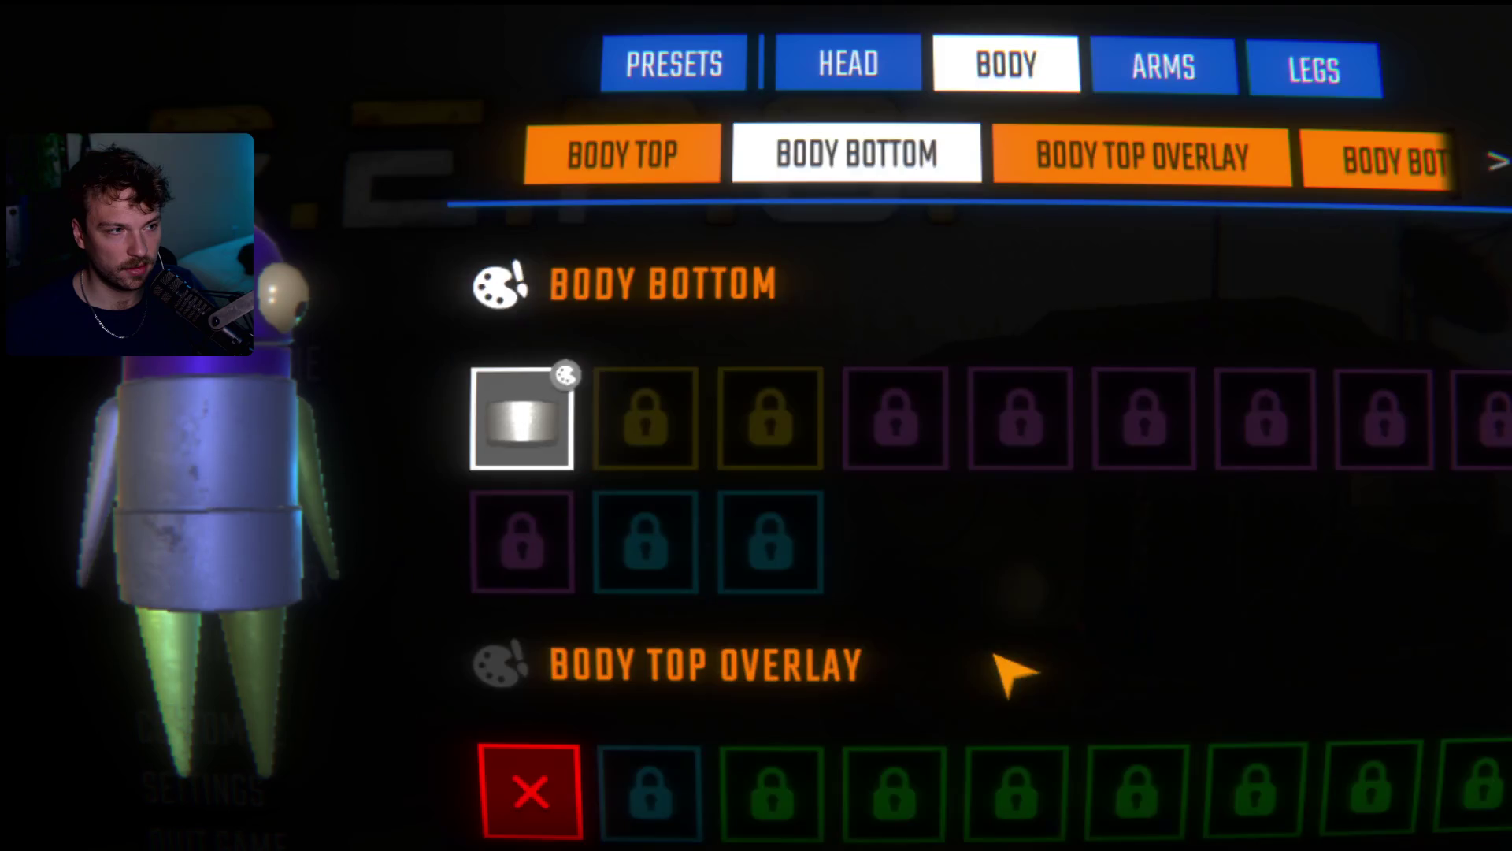
- Reveal the remaining body wear categories and scroll back to Body Top and Body Bottom
scroll(541, 439, "up", 3)
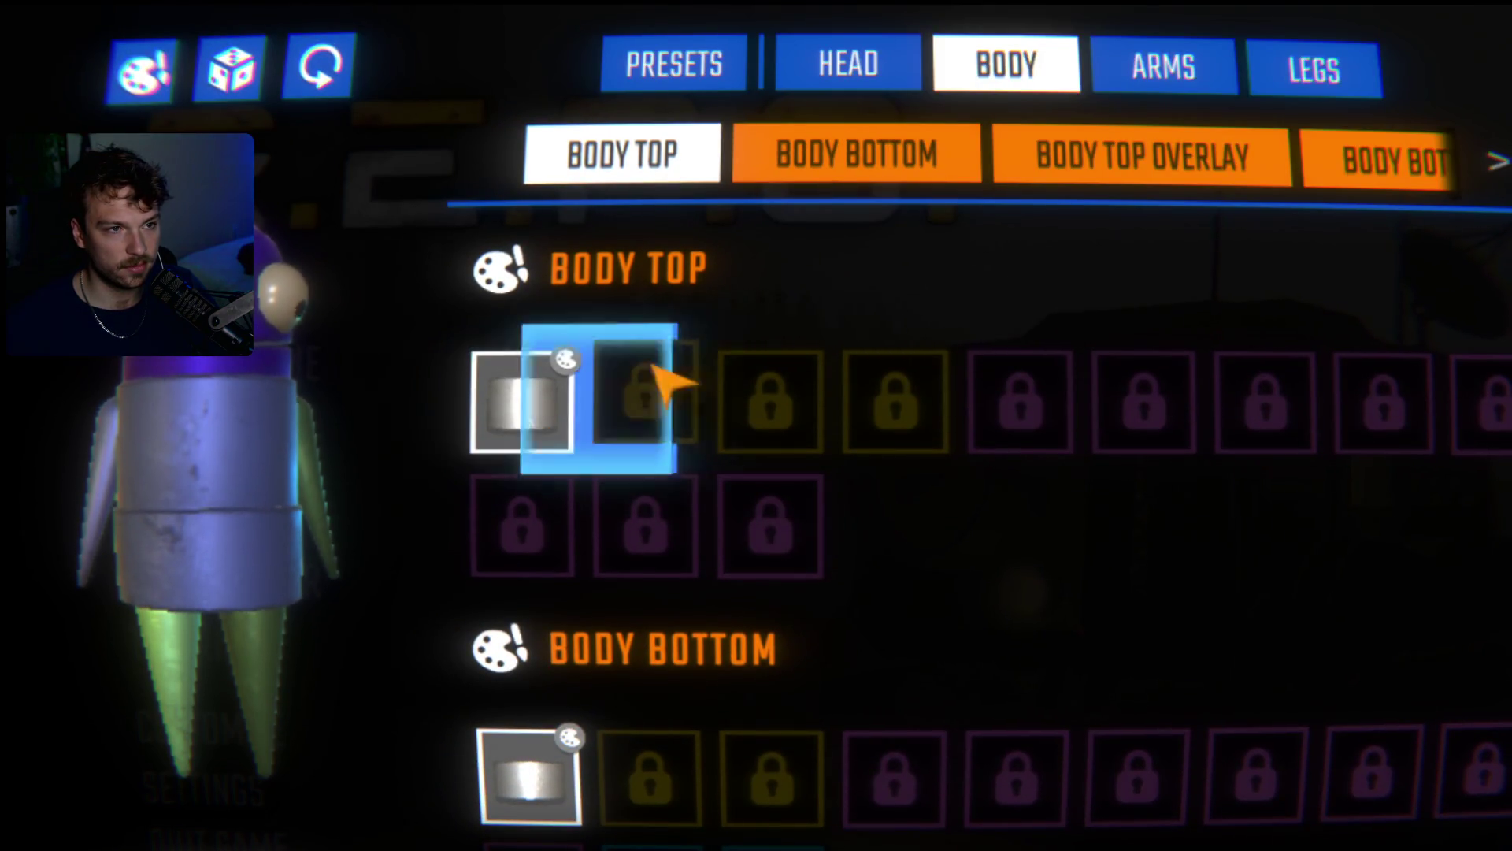
left_click(1489, 160)
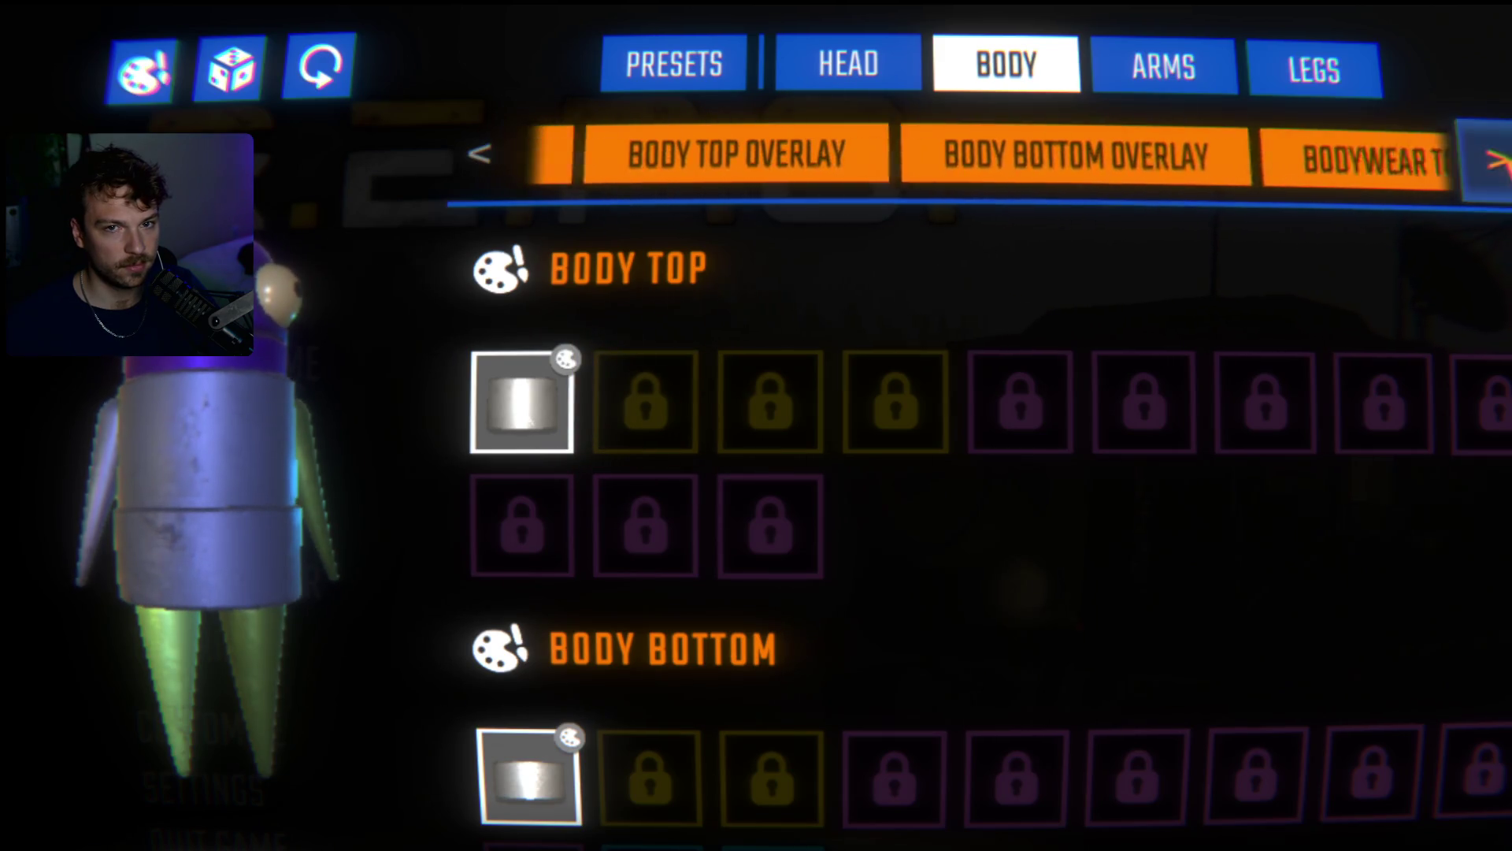
left_click(1493, 160)
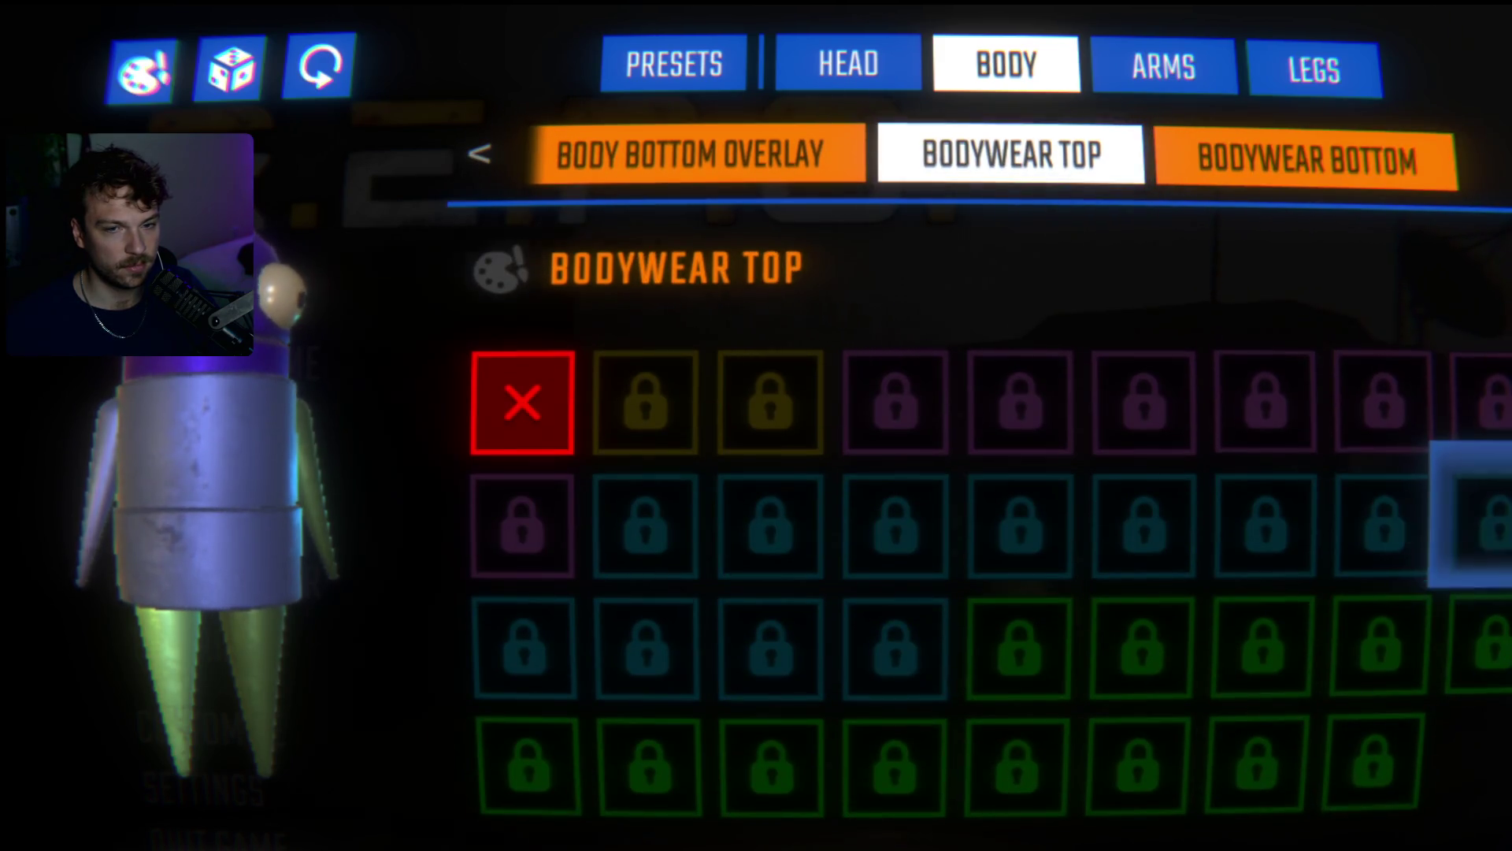
scroll(1484, 512, "up", 5)
scroll(866, 552, "down", 1)
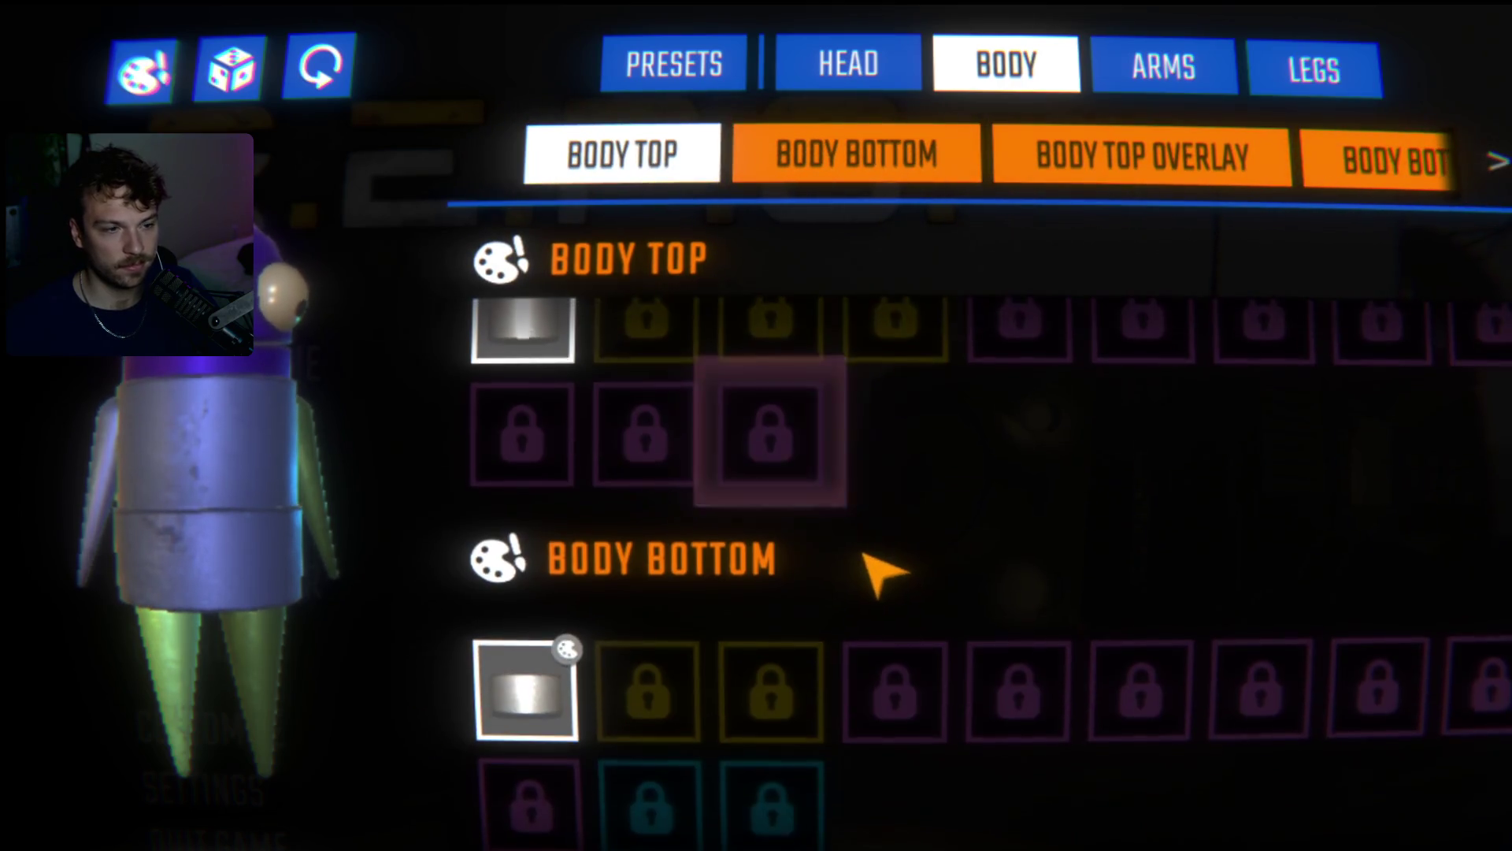
scroll(977, 606, "up", 1)
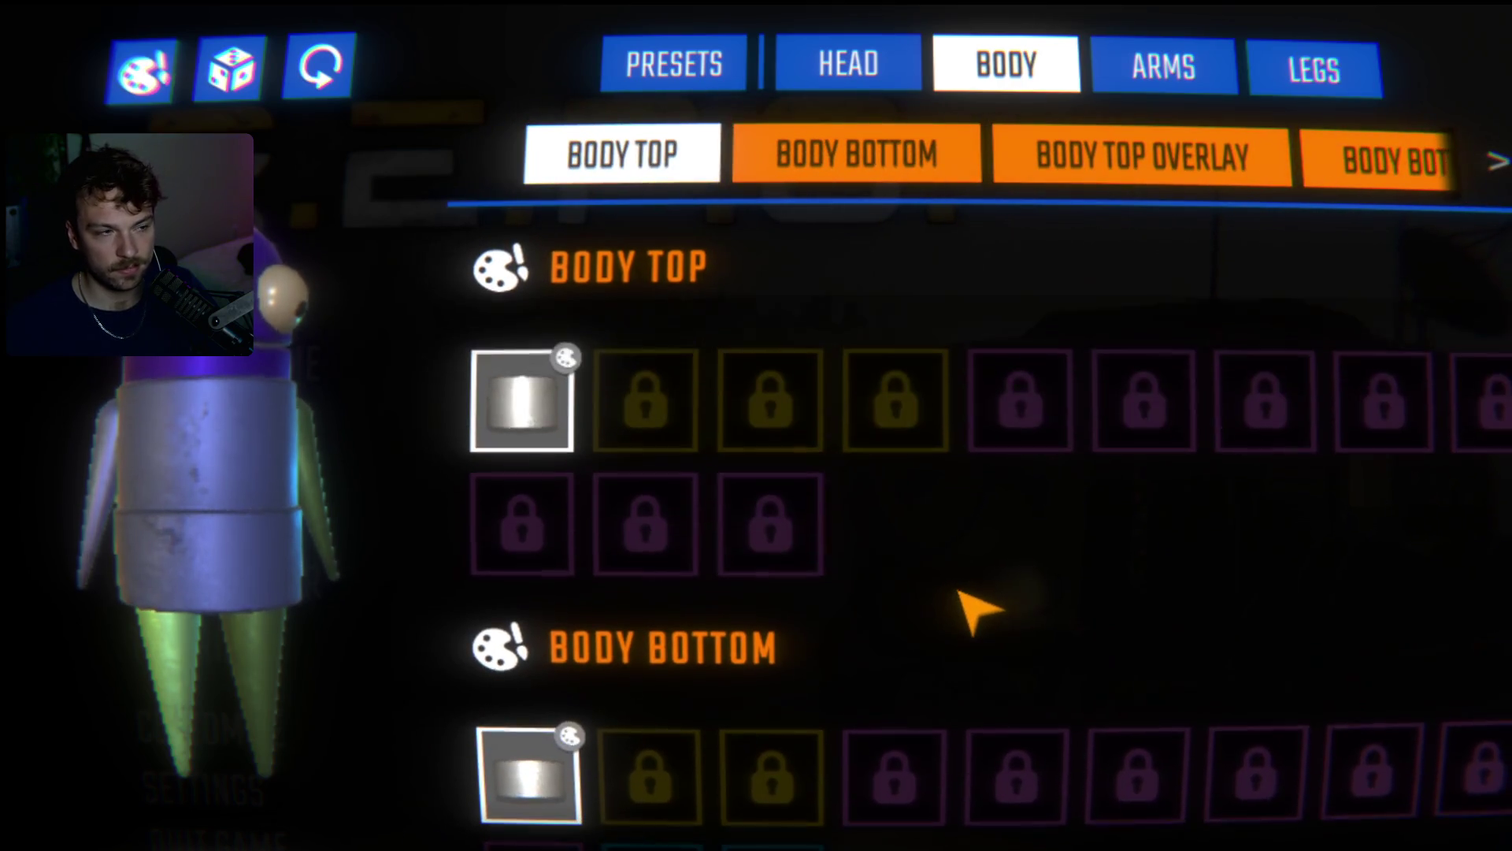
- Paint the robot's Head Top periwinkle blue on the HEAD tab
left_click(894, 63)
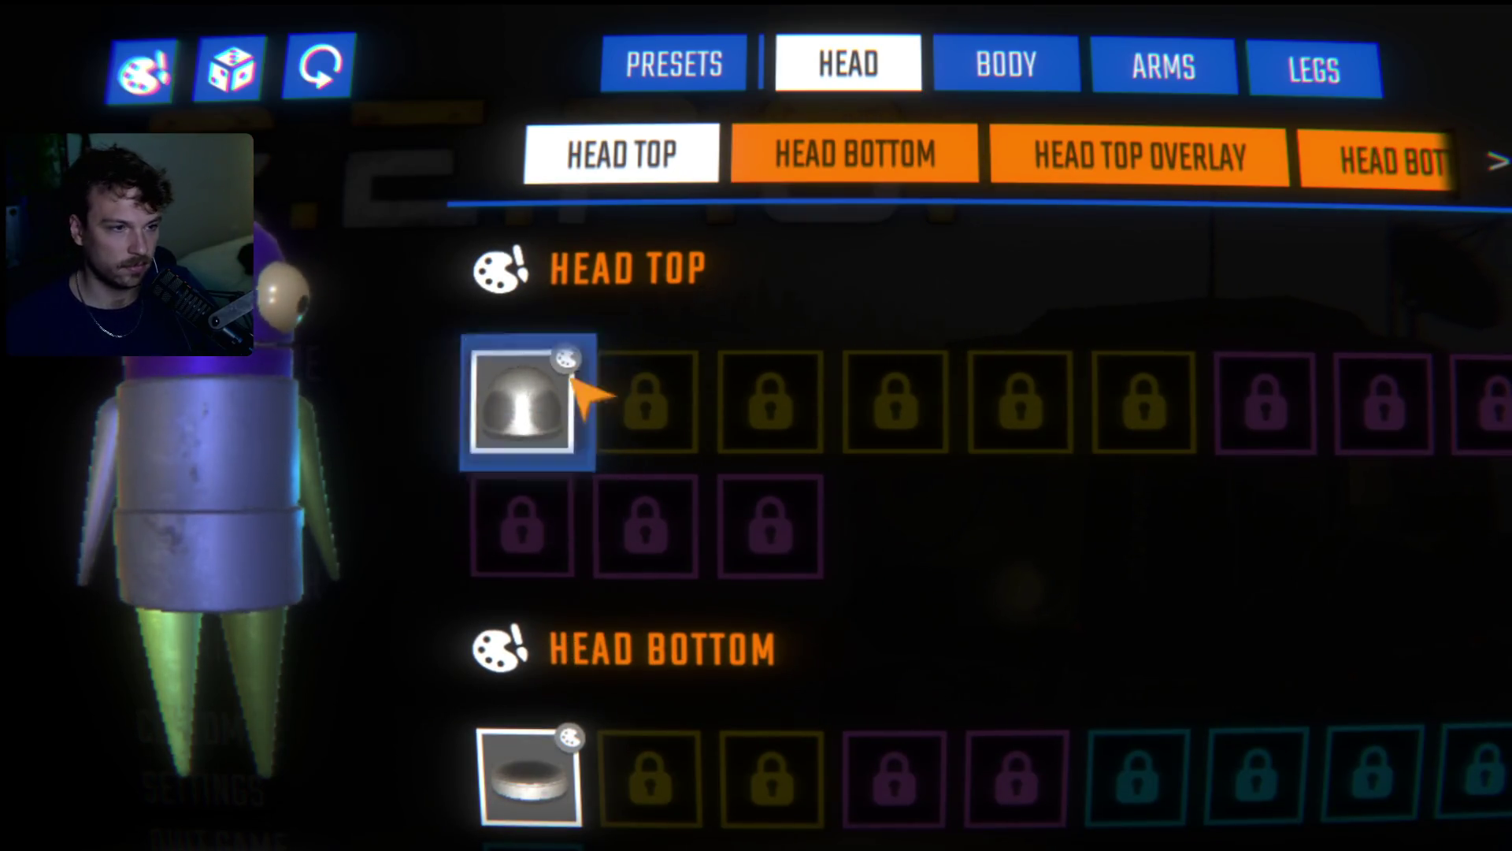
left_click(567, 362)
left_click(606, 441)
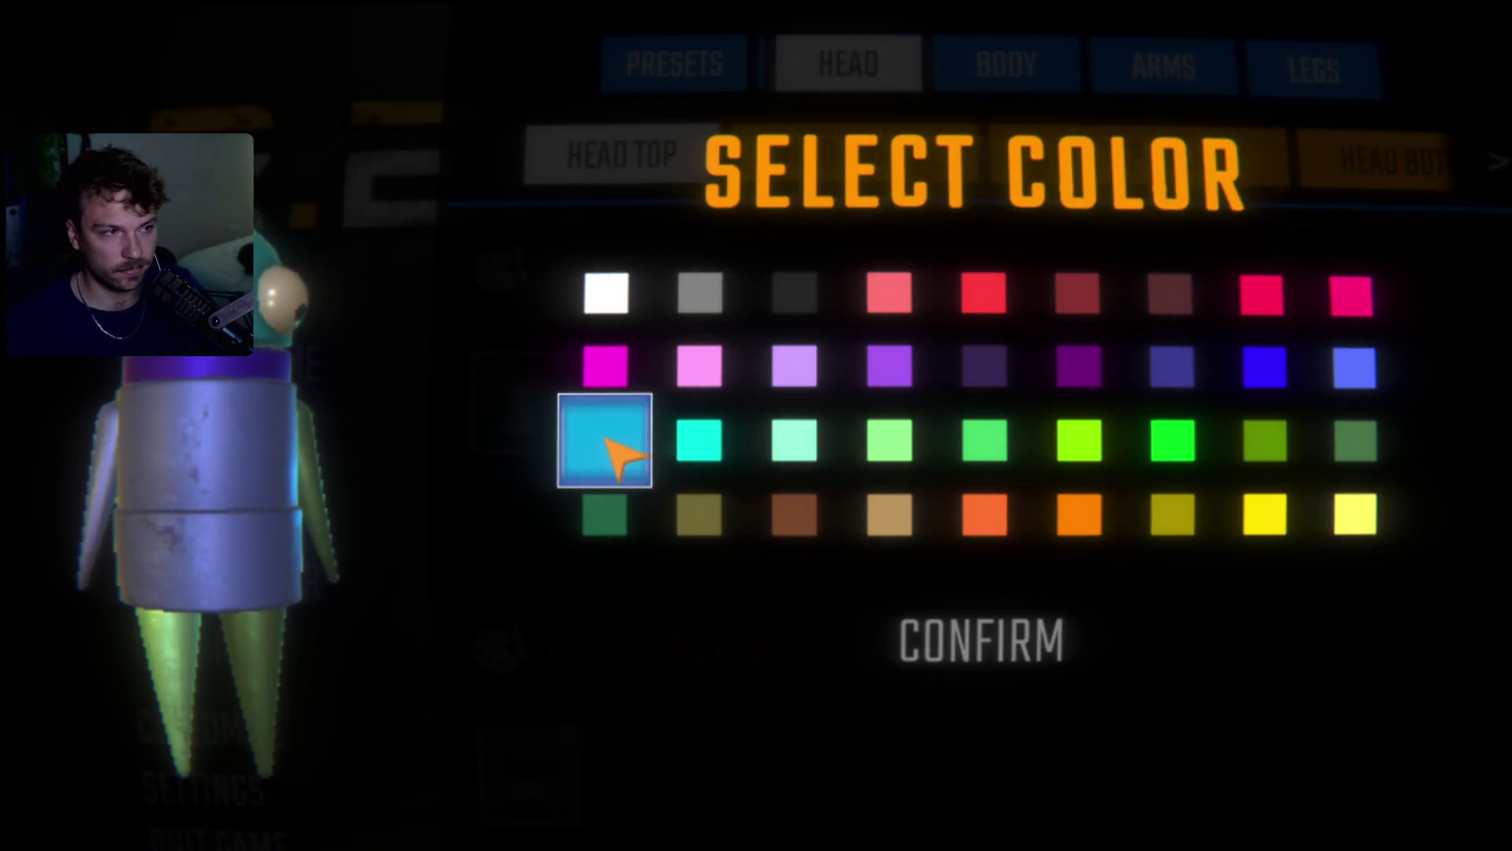
left_click(1349, 367)
left_click(973, 638)
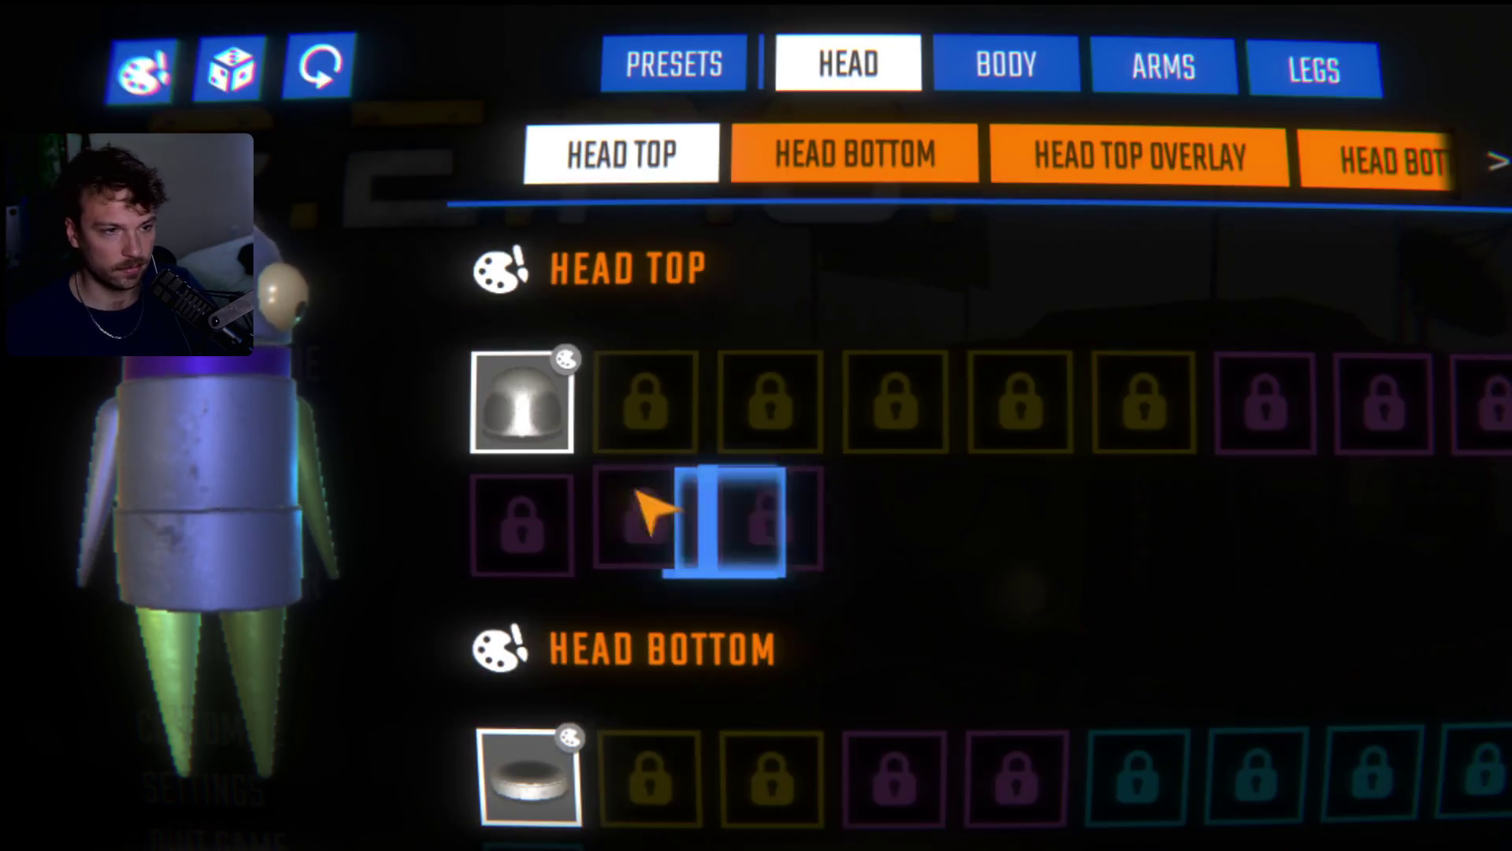
- Paint the Head Bottom periwinkle to match
left_click(571, 738)
left_click(1375, 376)
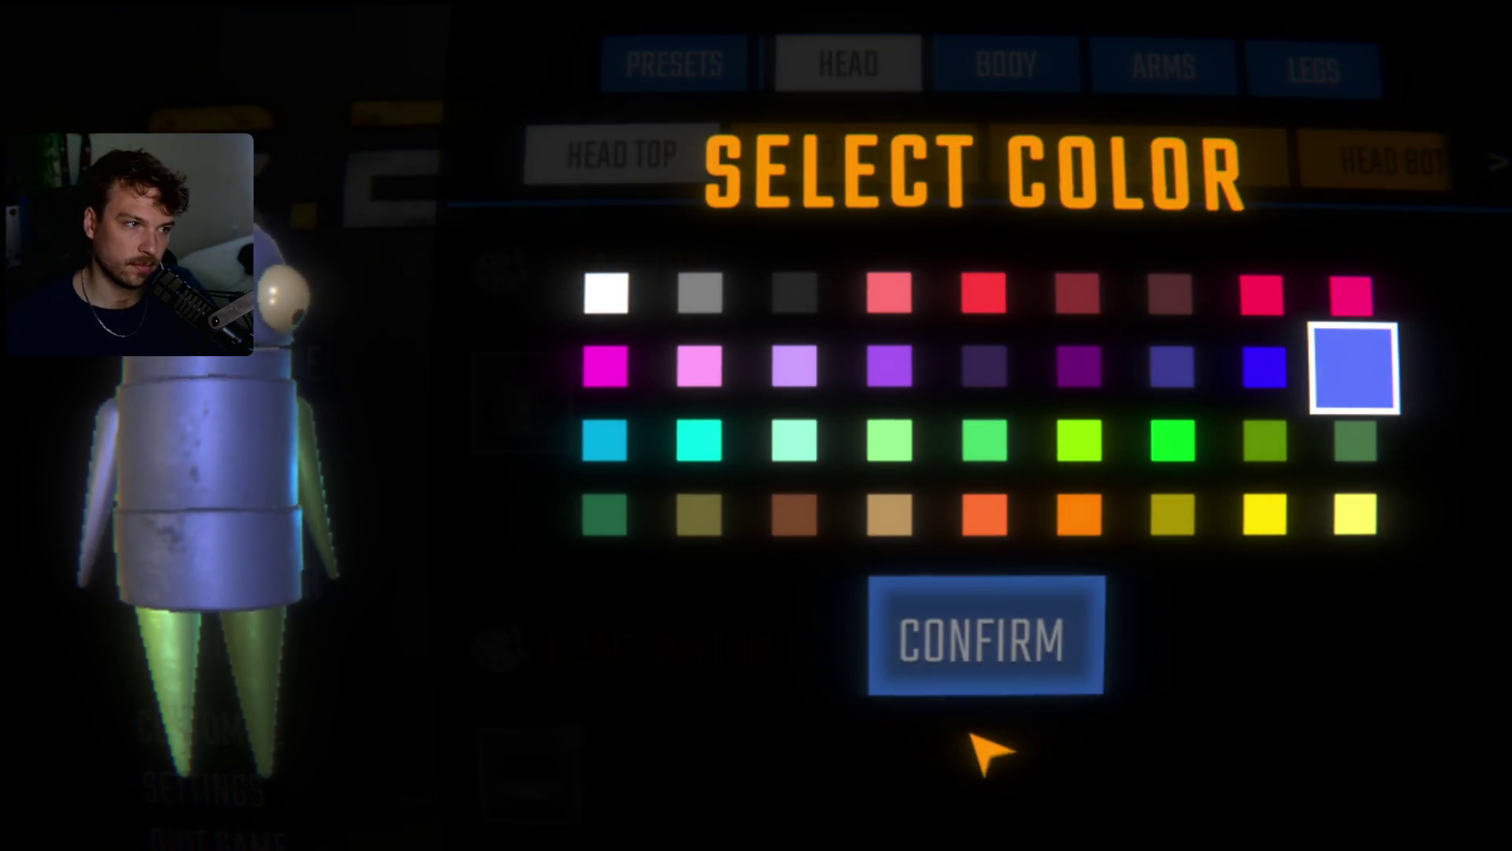
left_click(930, 642)
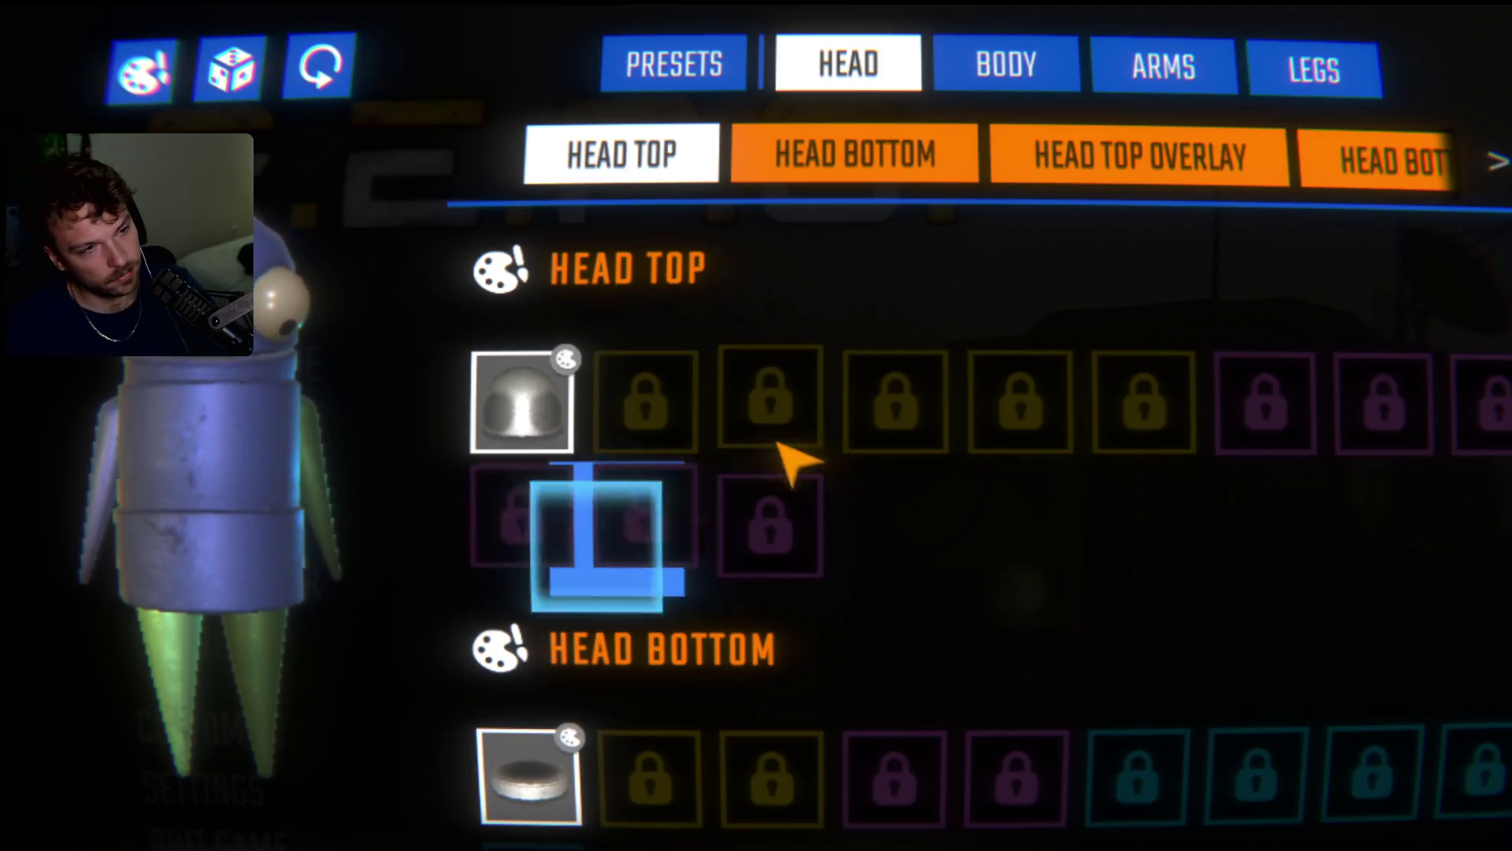
scroll(820, 652, "down", 5)
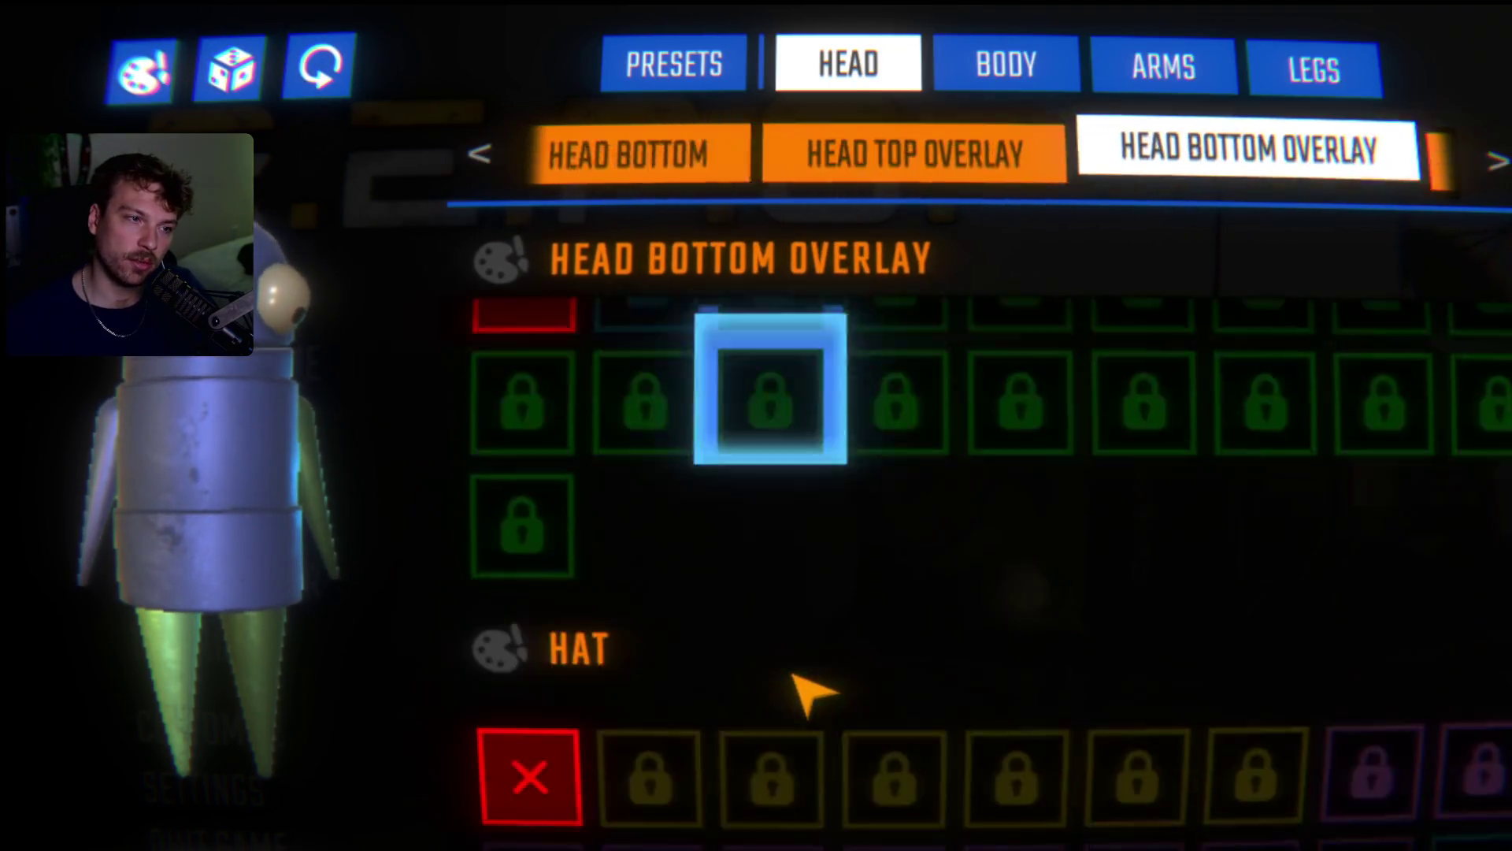
scroll(793, 675, "down", 5)
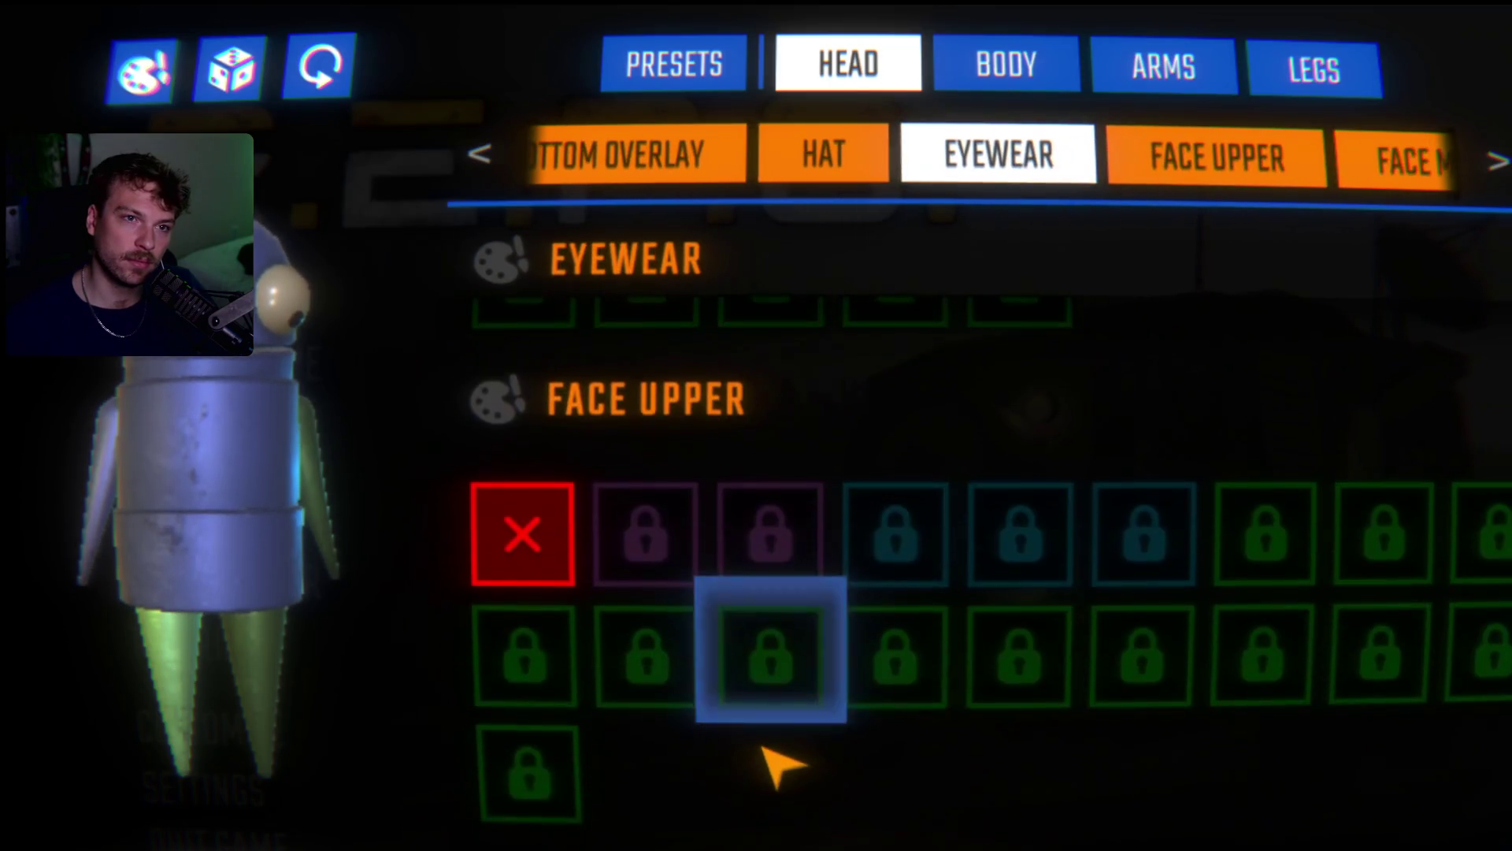
left_click(1173, 70)
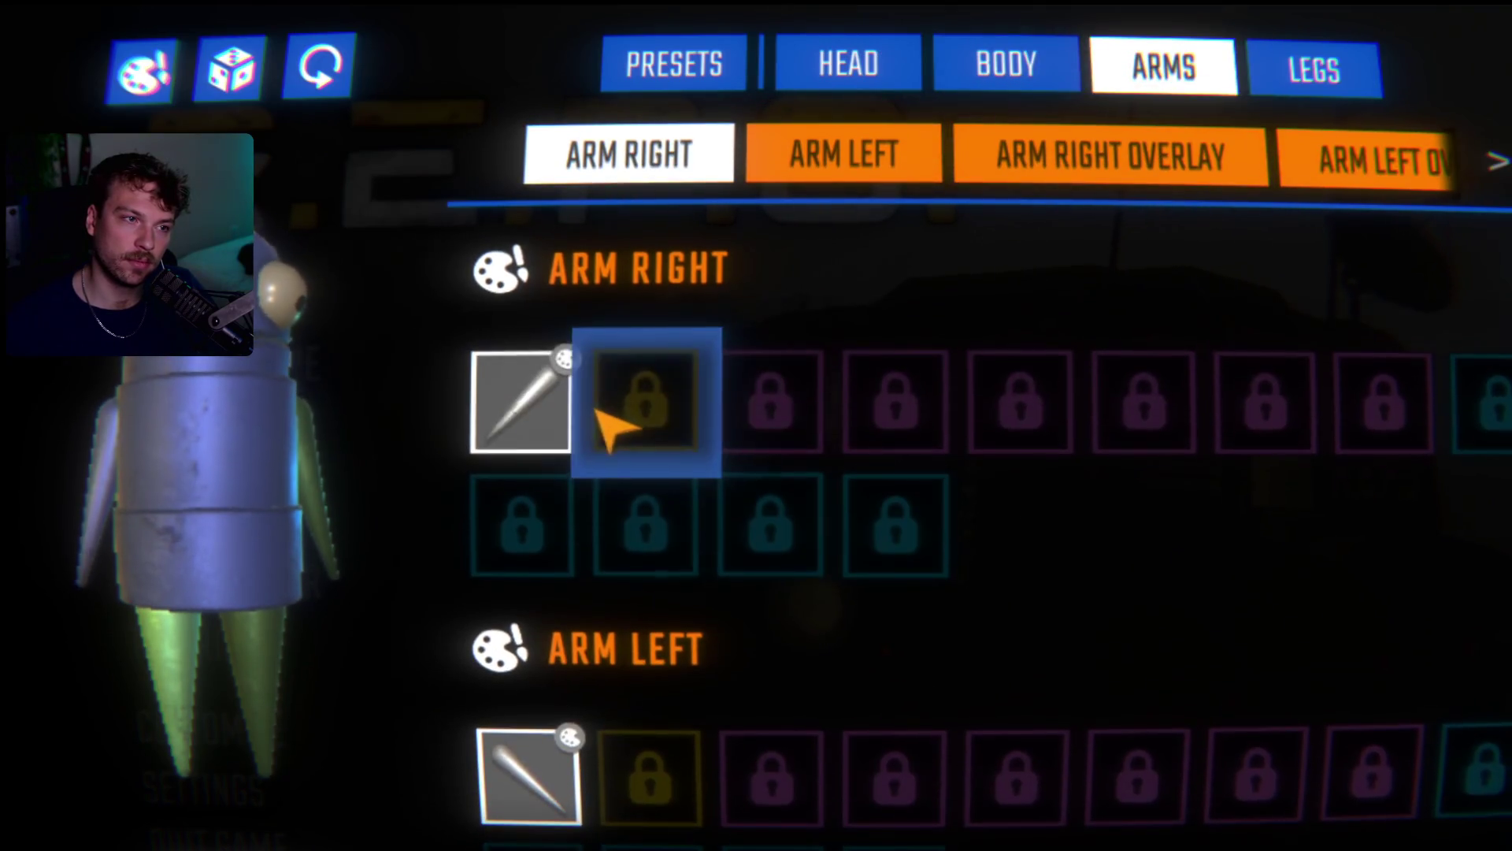
- Settle on dark grey for Arm Right after trying white, and confirm Arm Left's colour
left_click(611, 430)
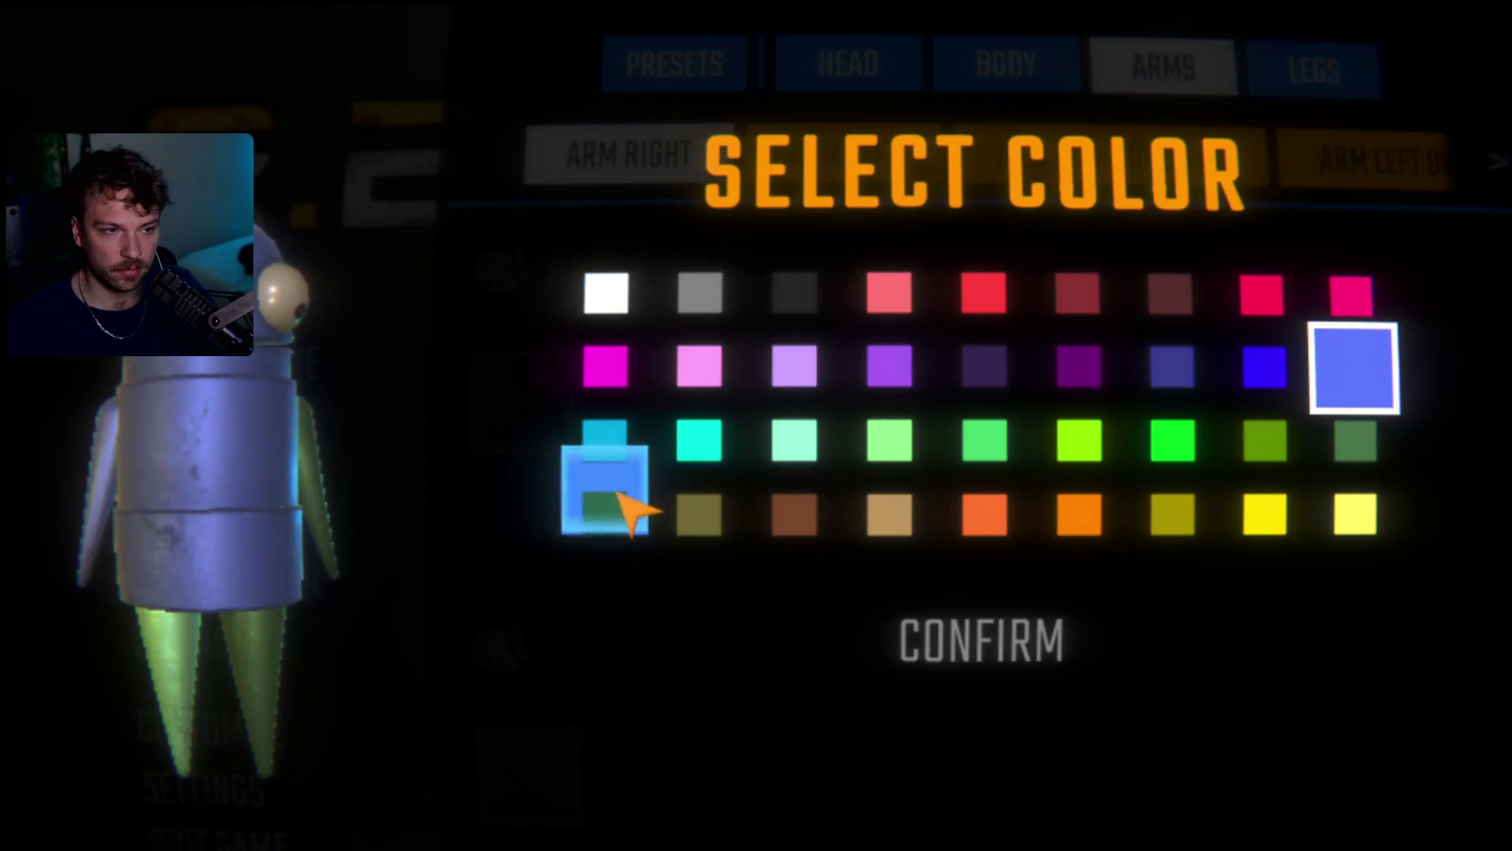
left_click(720, 445)
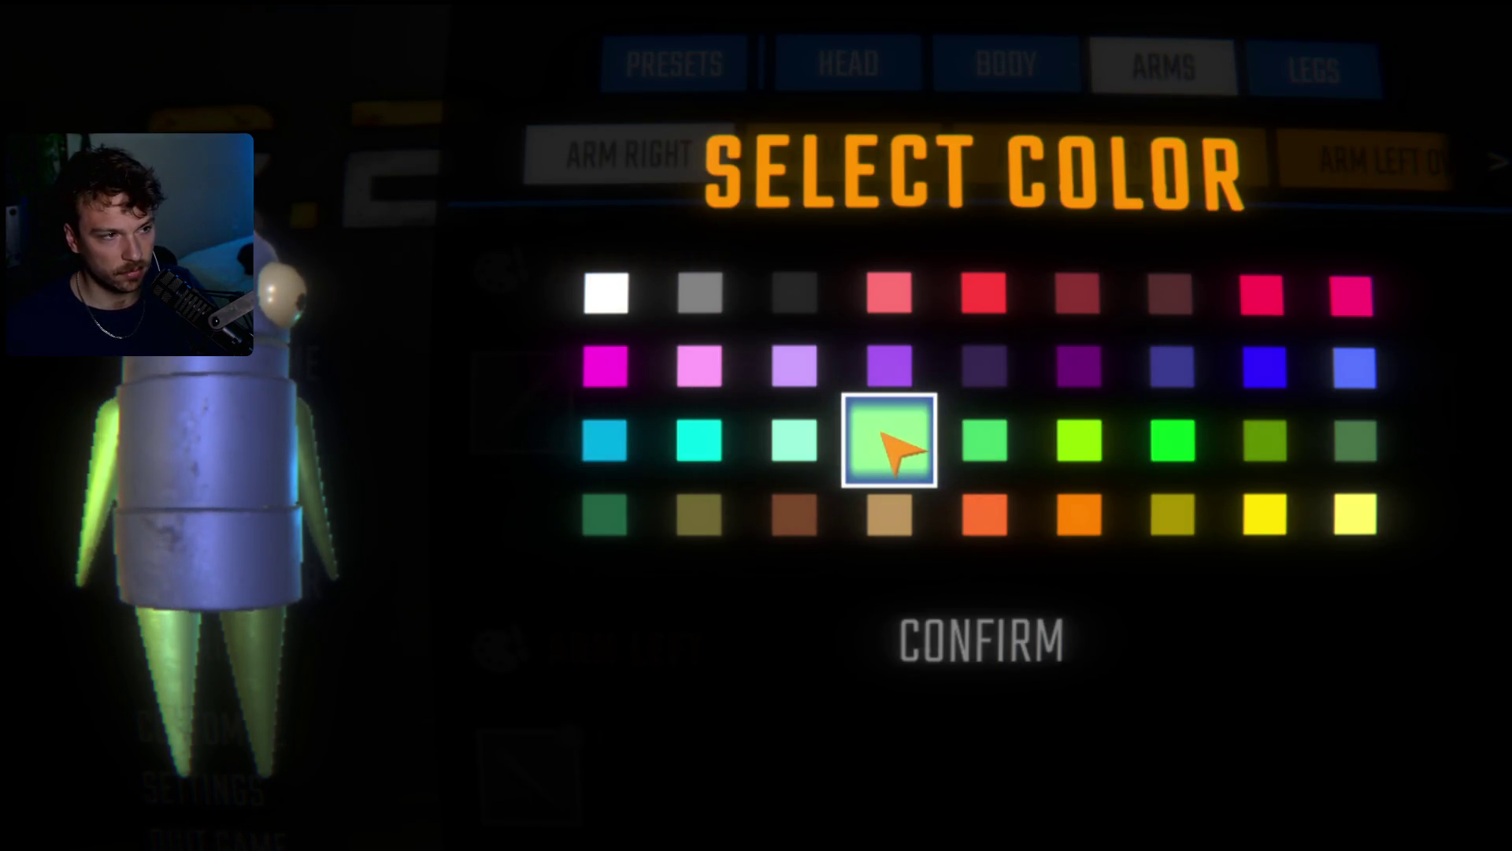
left_click(796, 292)
left_click(587, 299)
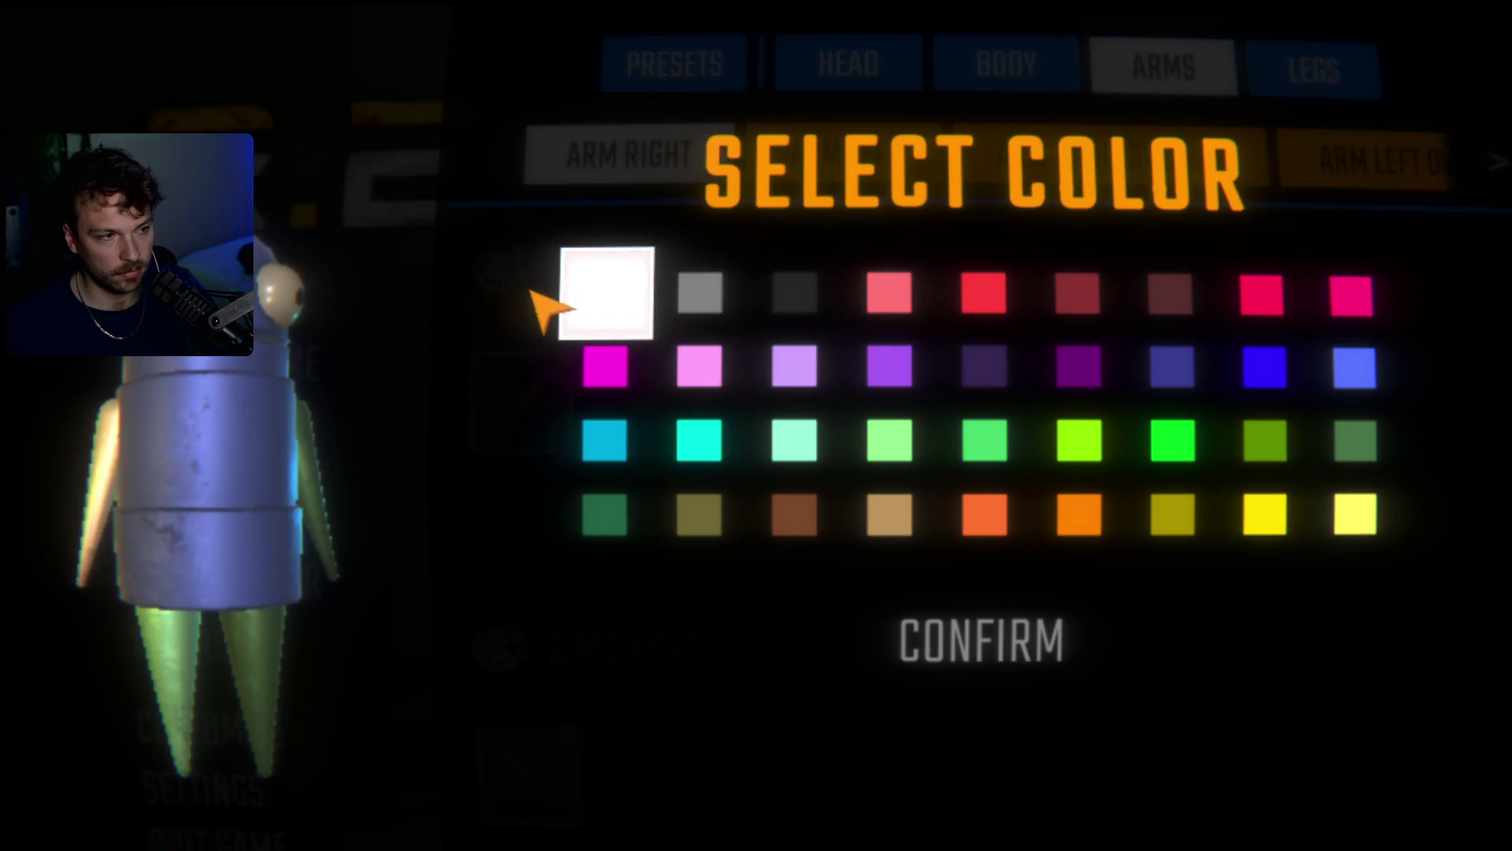
left_click(799, 292)
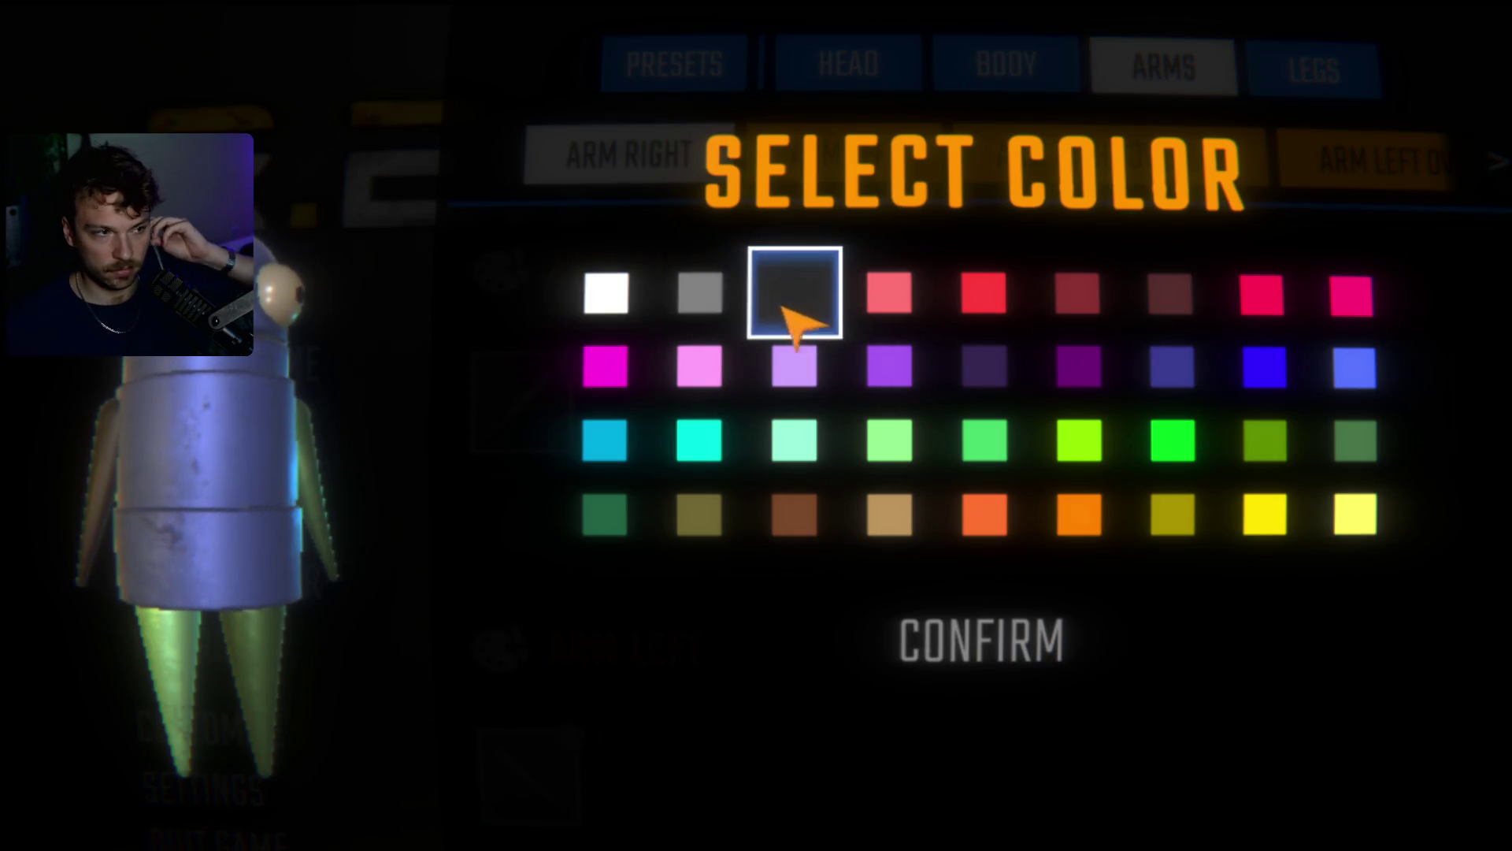
left_click(973, 662)
left_click(583, 745)
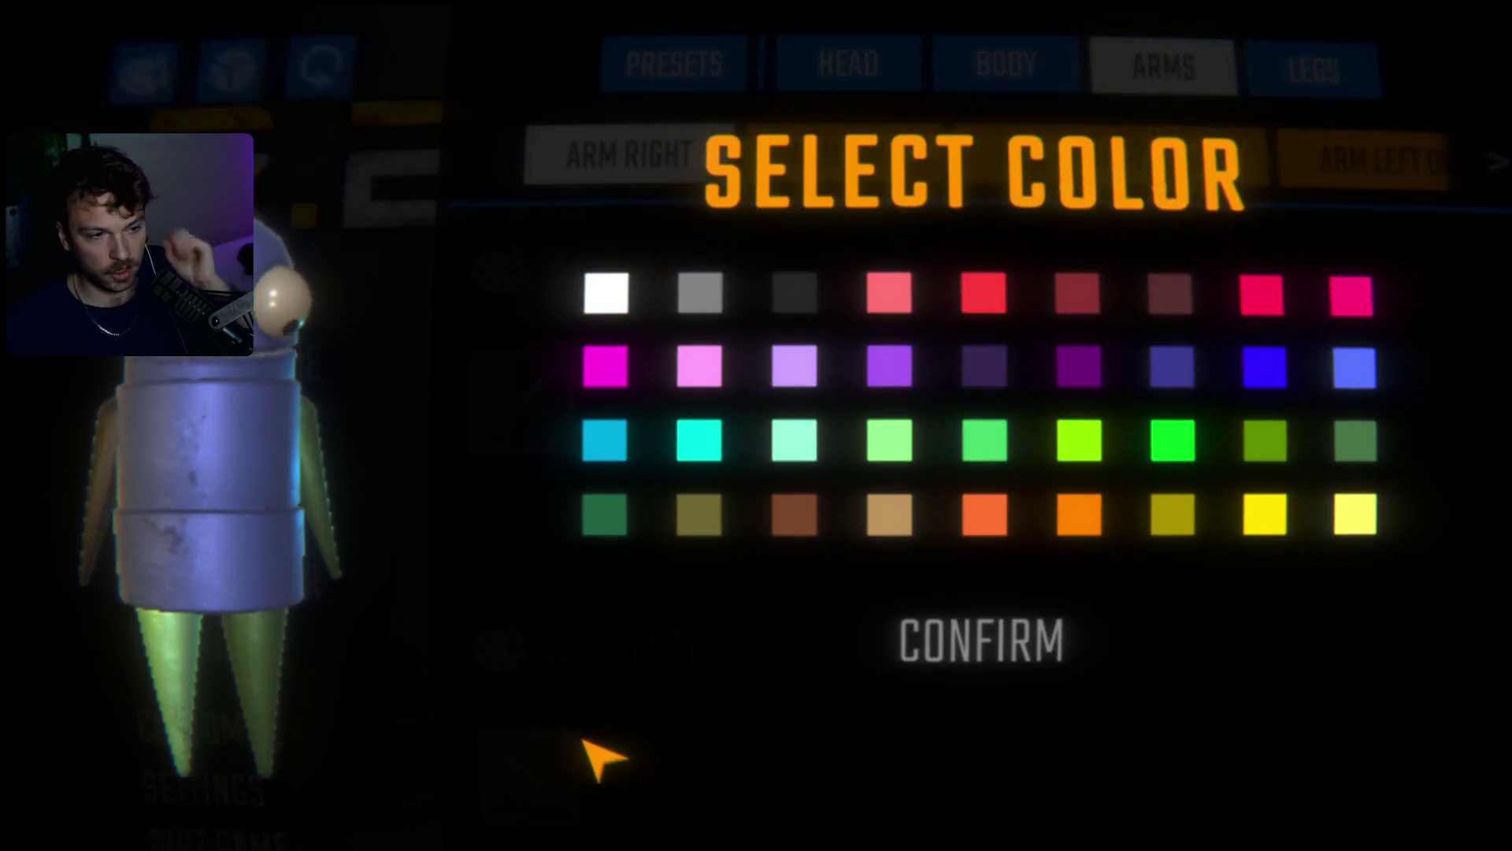
left_click(980, 638)
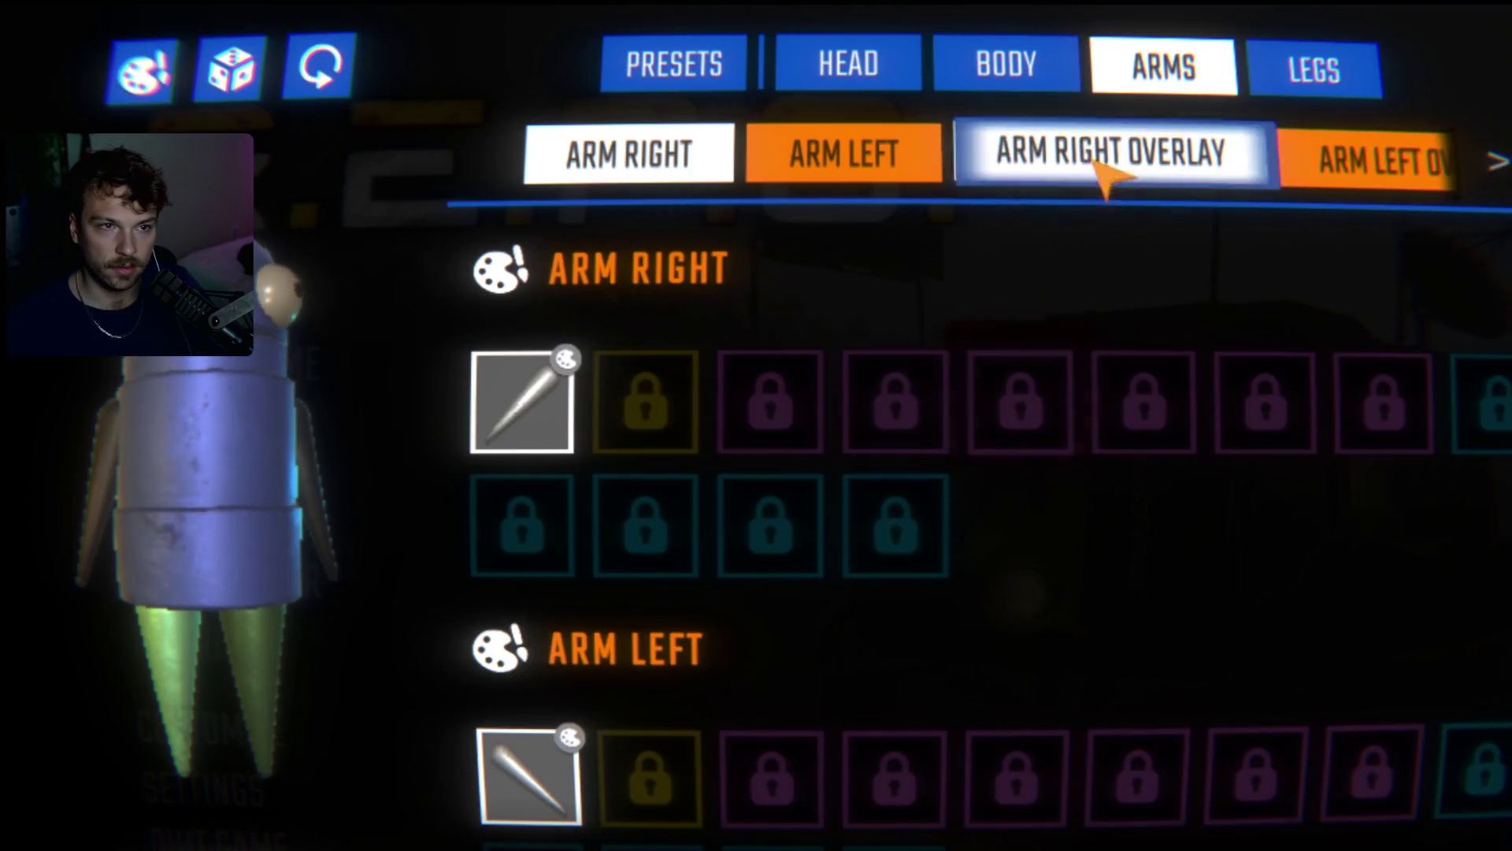
- Confirm new colours for both legs, then exit the customizer to the main menu
left_click(1312, 69)
left_click(569, 362)
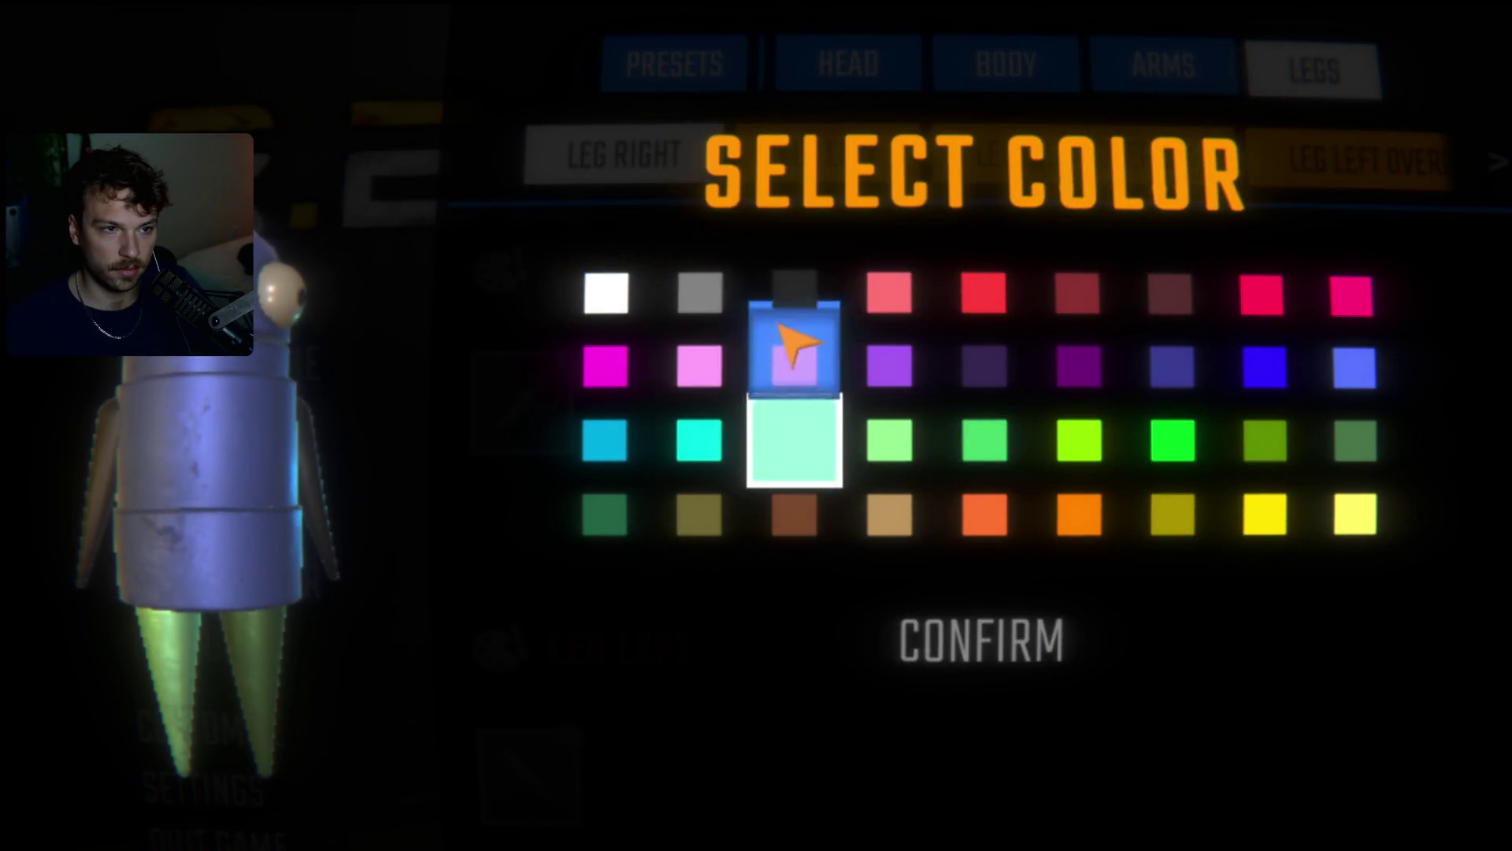
left_click(985, 646)
left_click(571, 736)
left_click(983, 646)
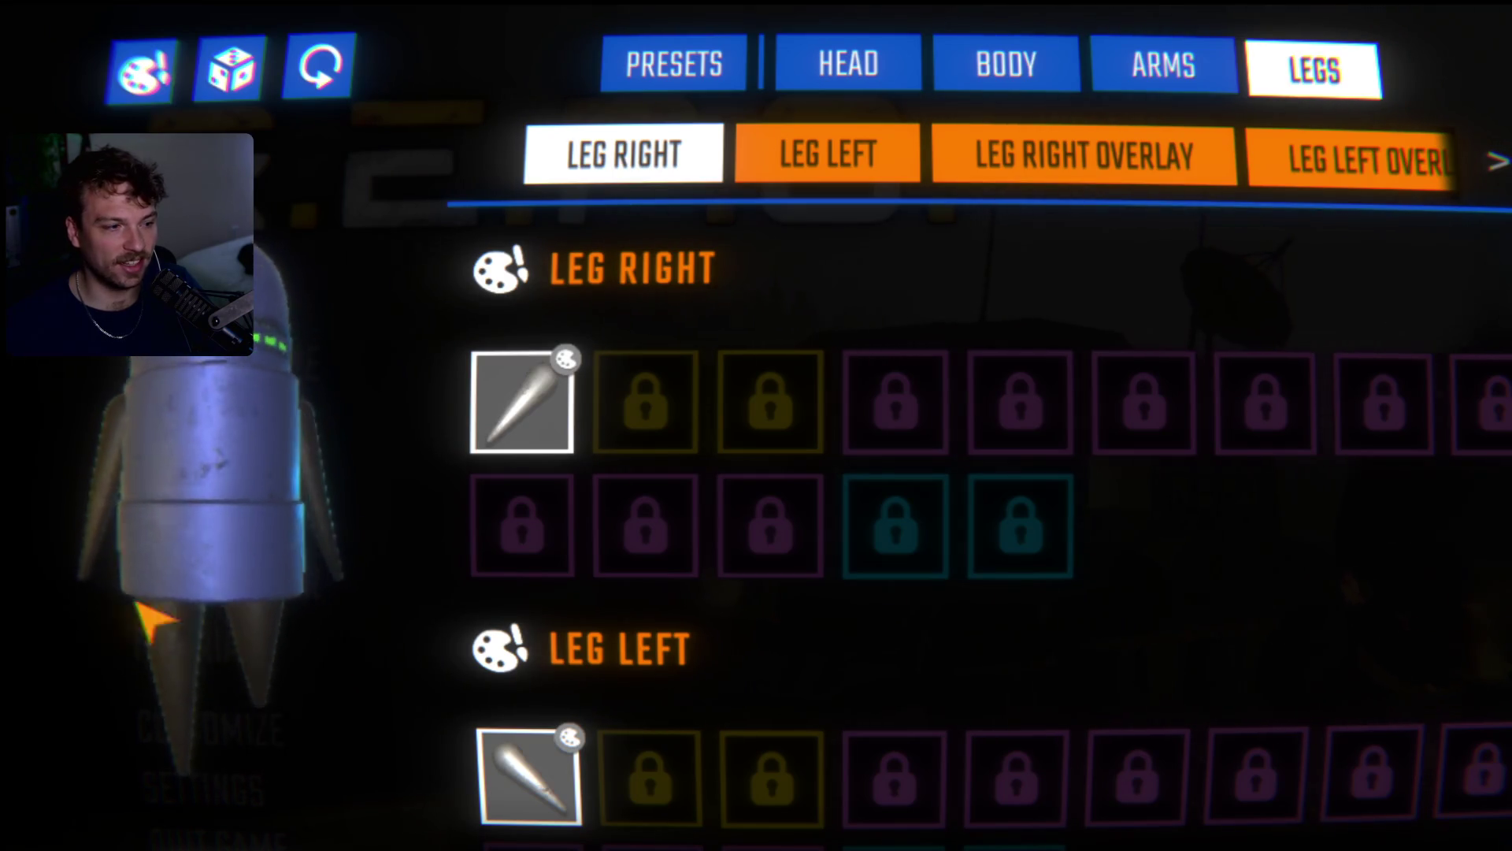
key("Escape")
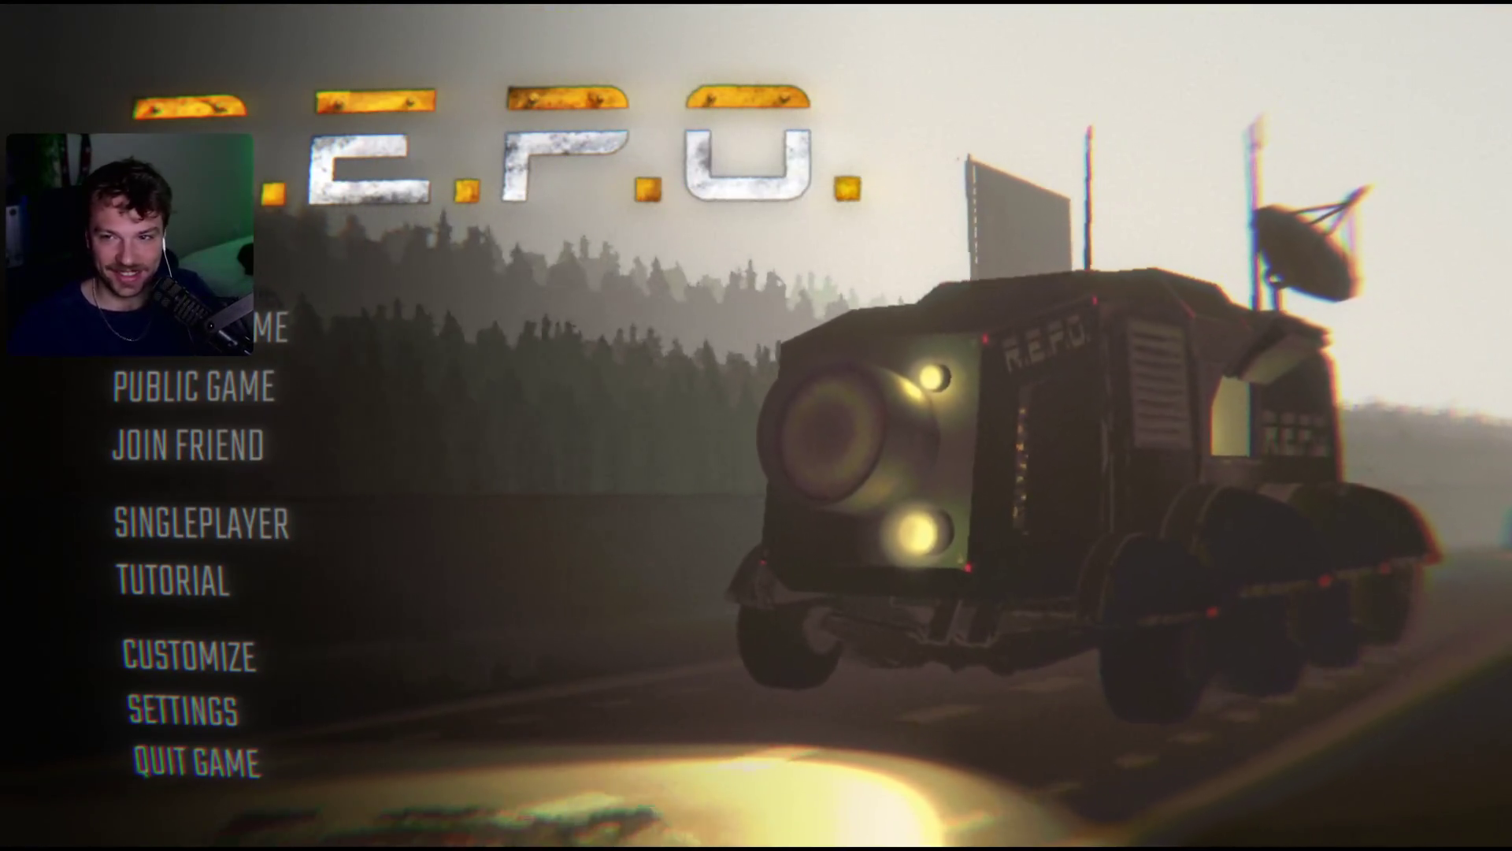
left_click(220, 664)
left_click(221, 768)
left_click(213, 712)
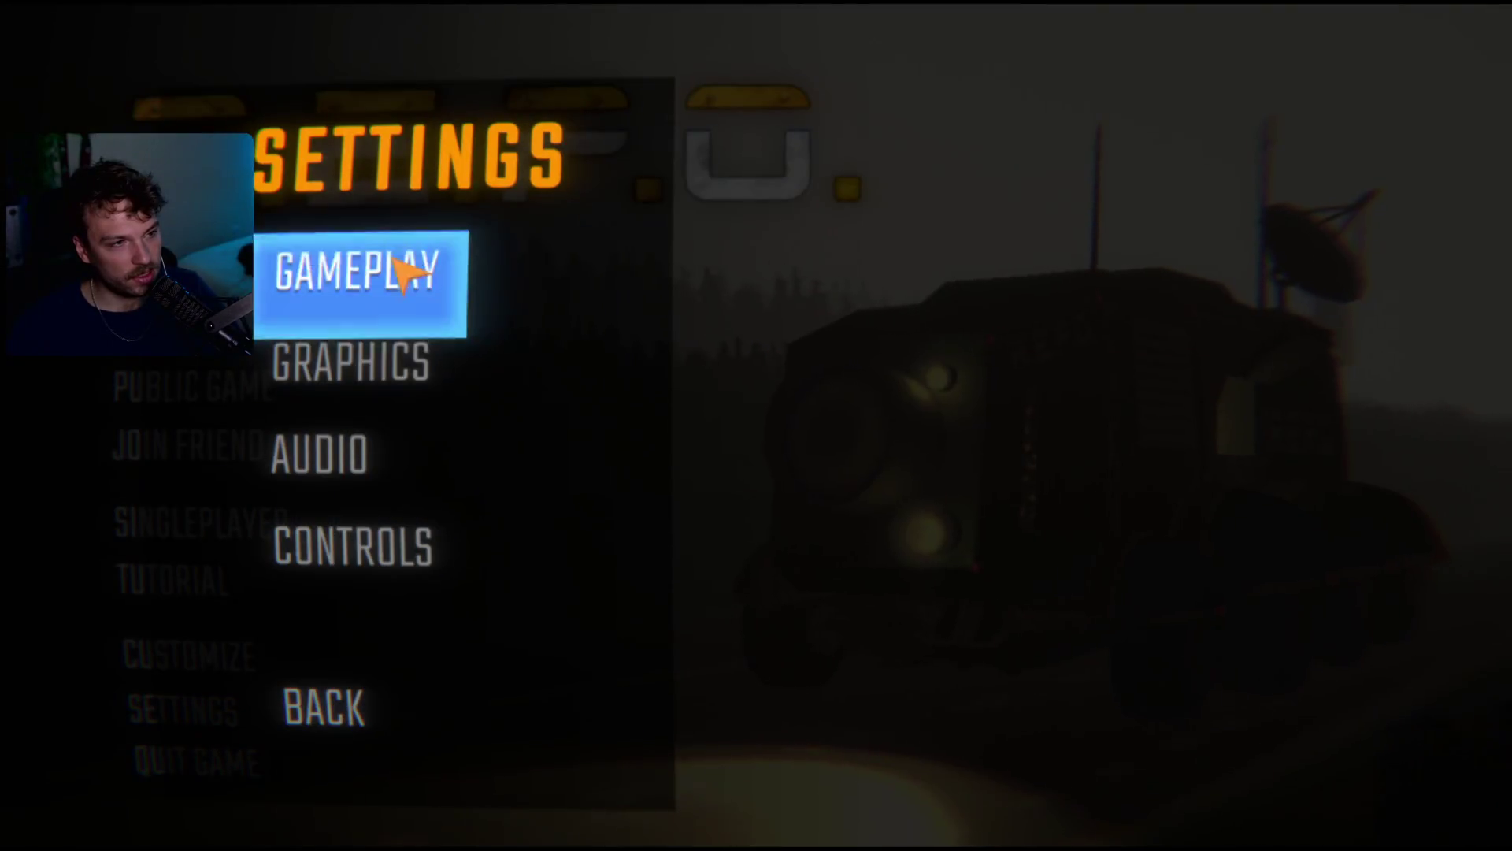
left_click(386, 358)
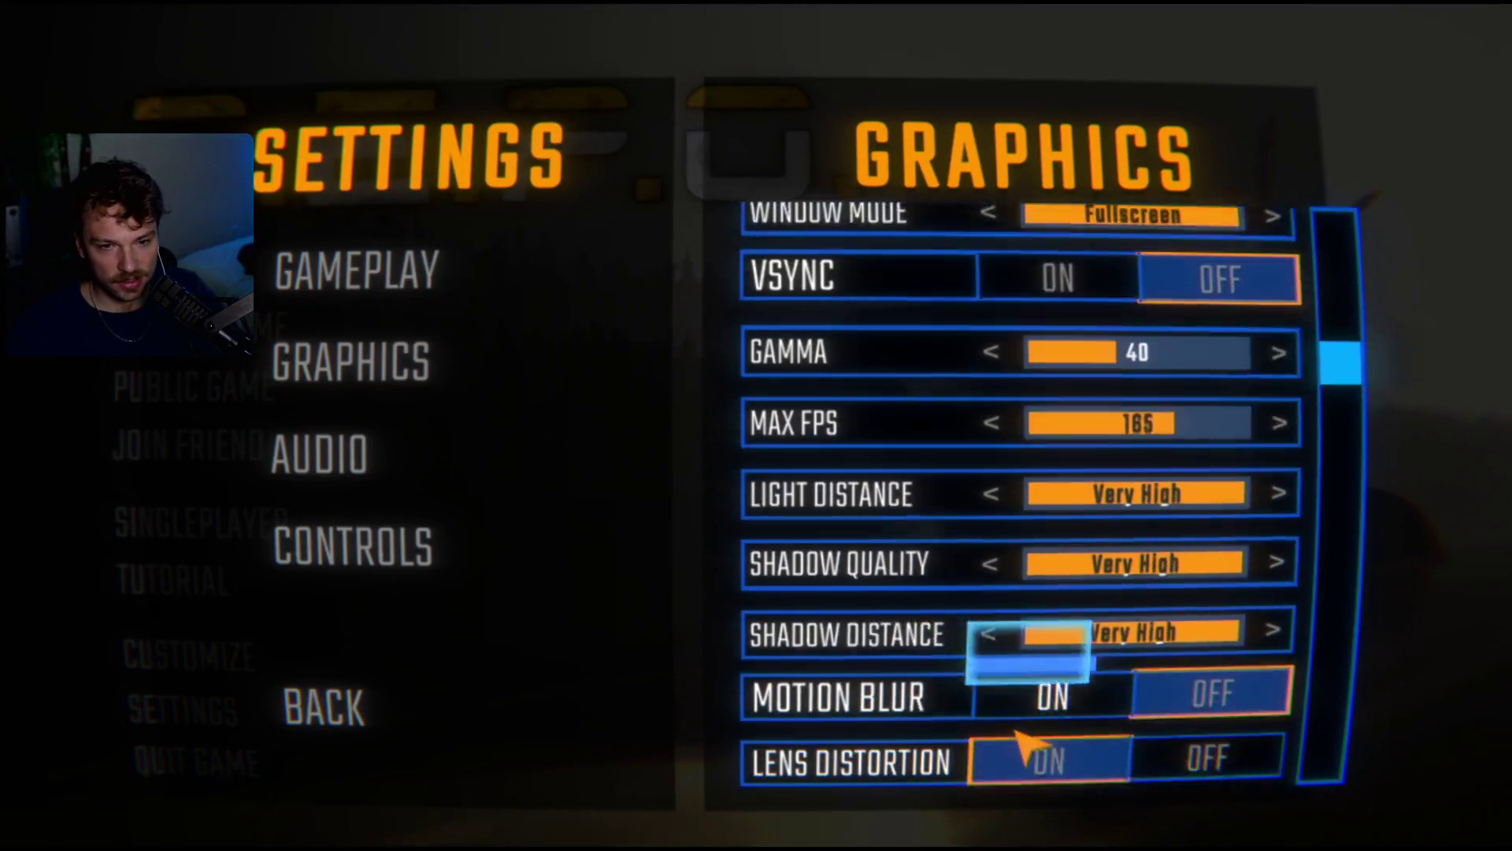
key("Escape")
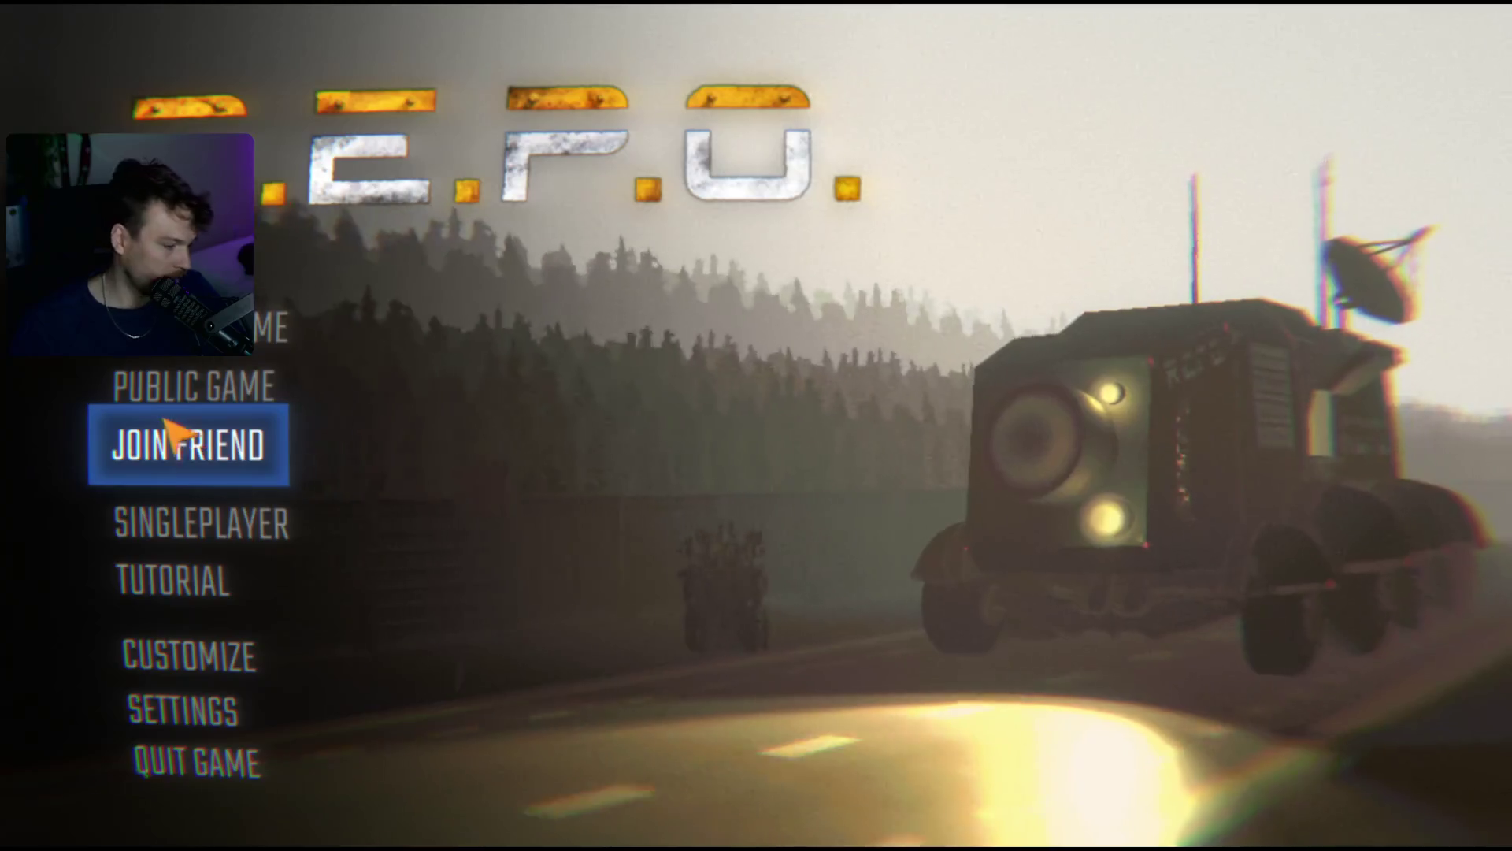
- Join a friend's game and wait in the lobby until two players are listed
left_click(93, 446)
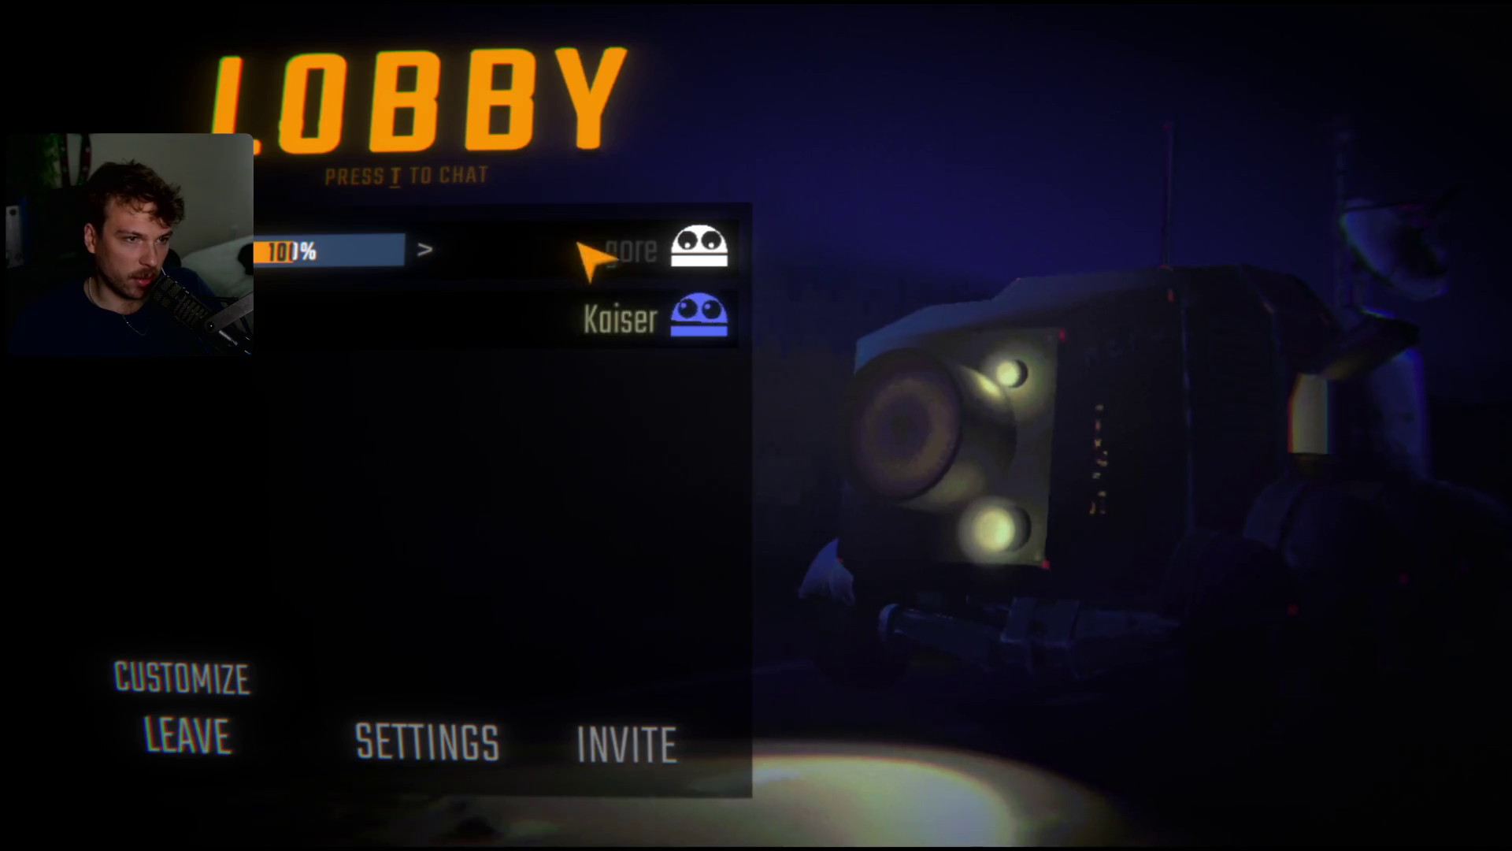
left_click(449, 745)
left_click(331, 453)
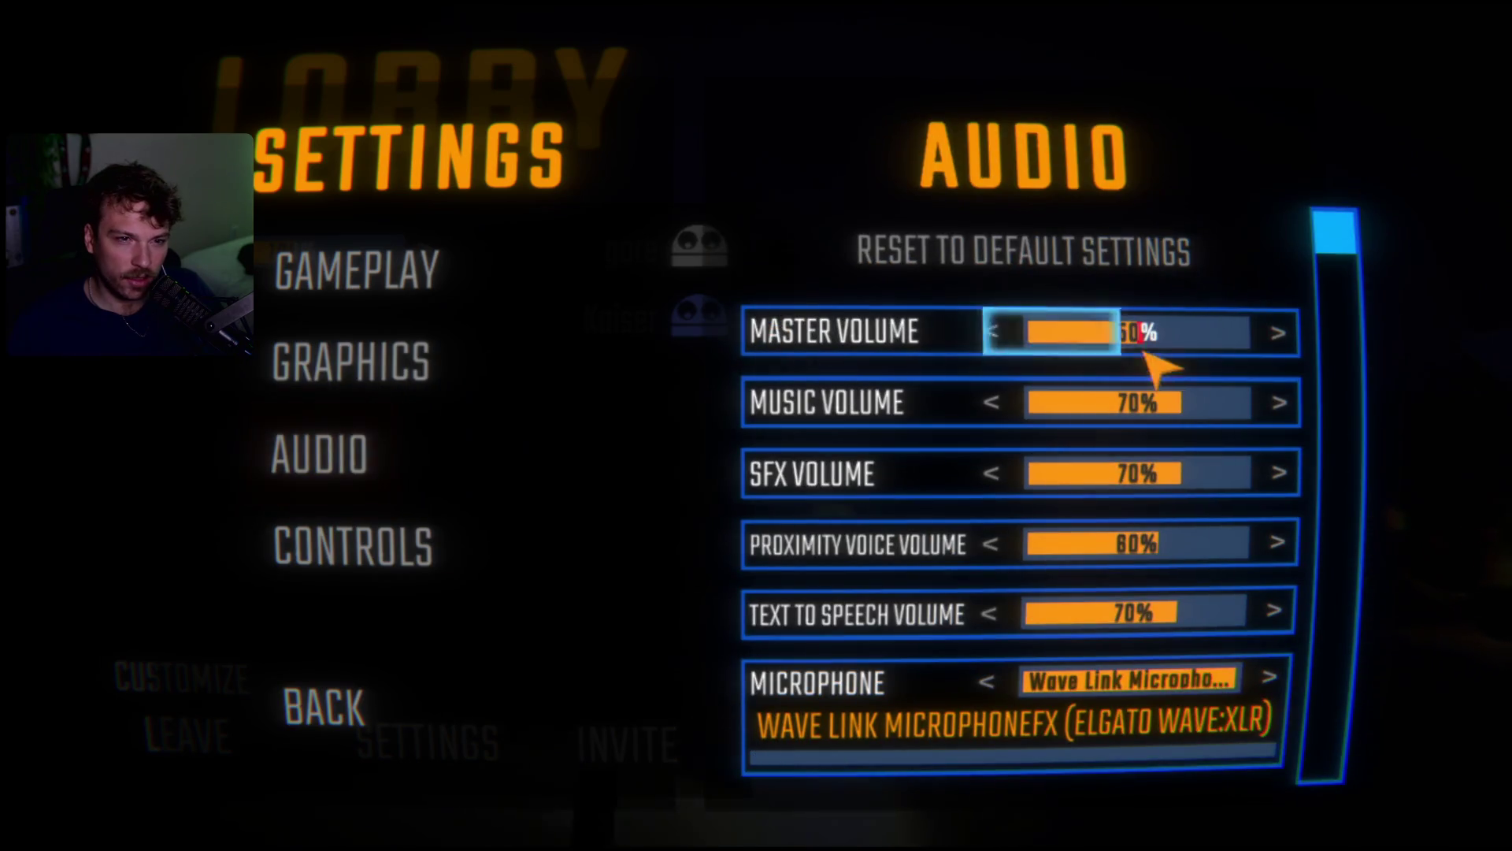
scroll(1024, 393, "down", 2)
scroll(1009, 435, "down", 1)
scroll(1292, 587, "up", 3)
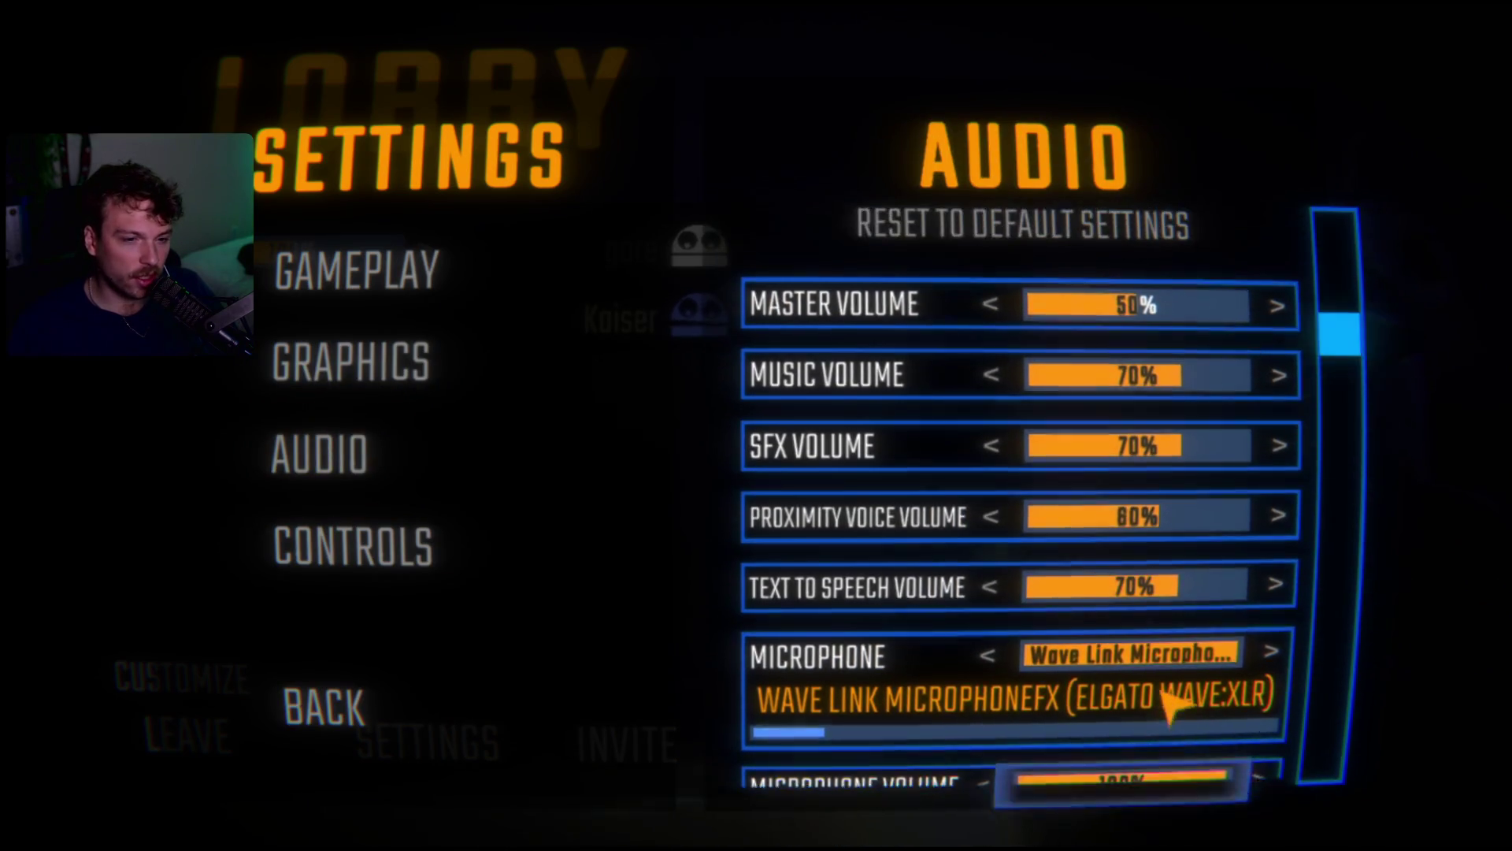
scroll(1182, 709, "down", 4)
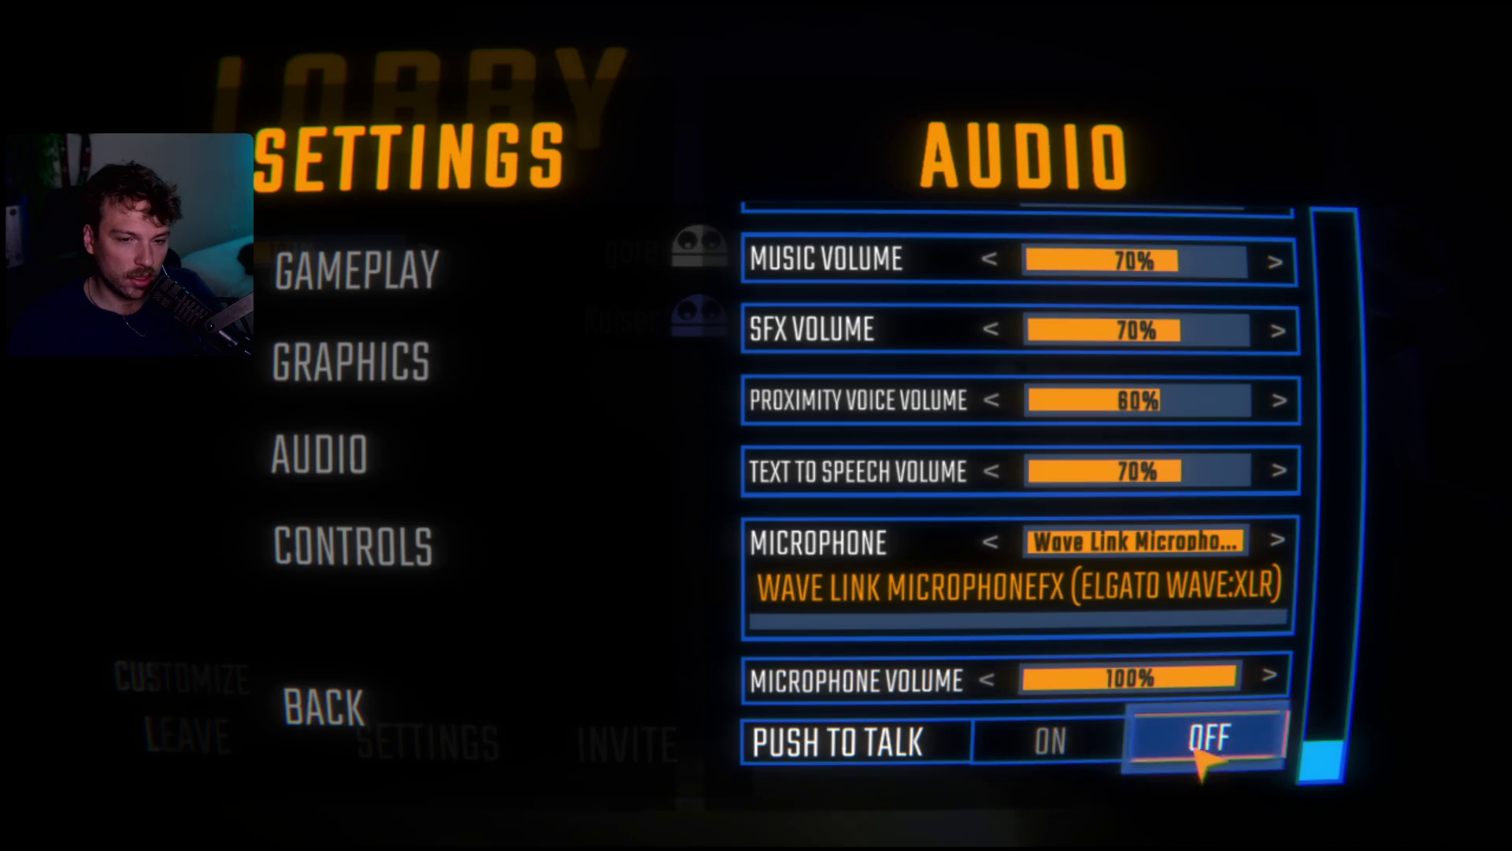
scroll(921, 591, "up", 3)
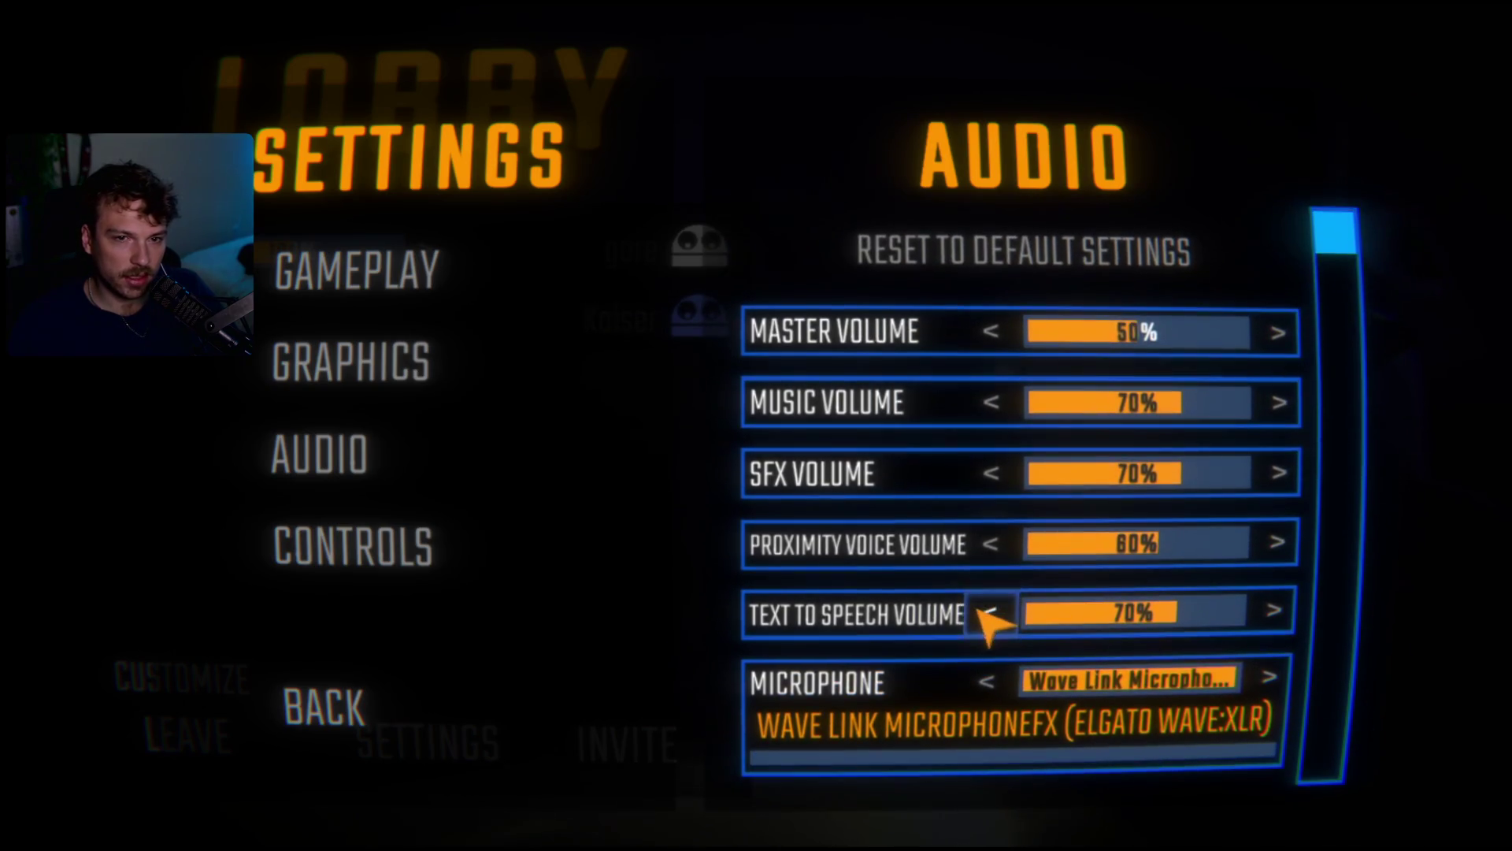
key("Escape")
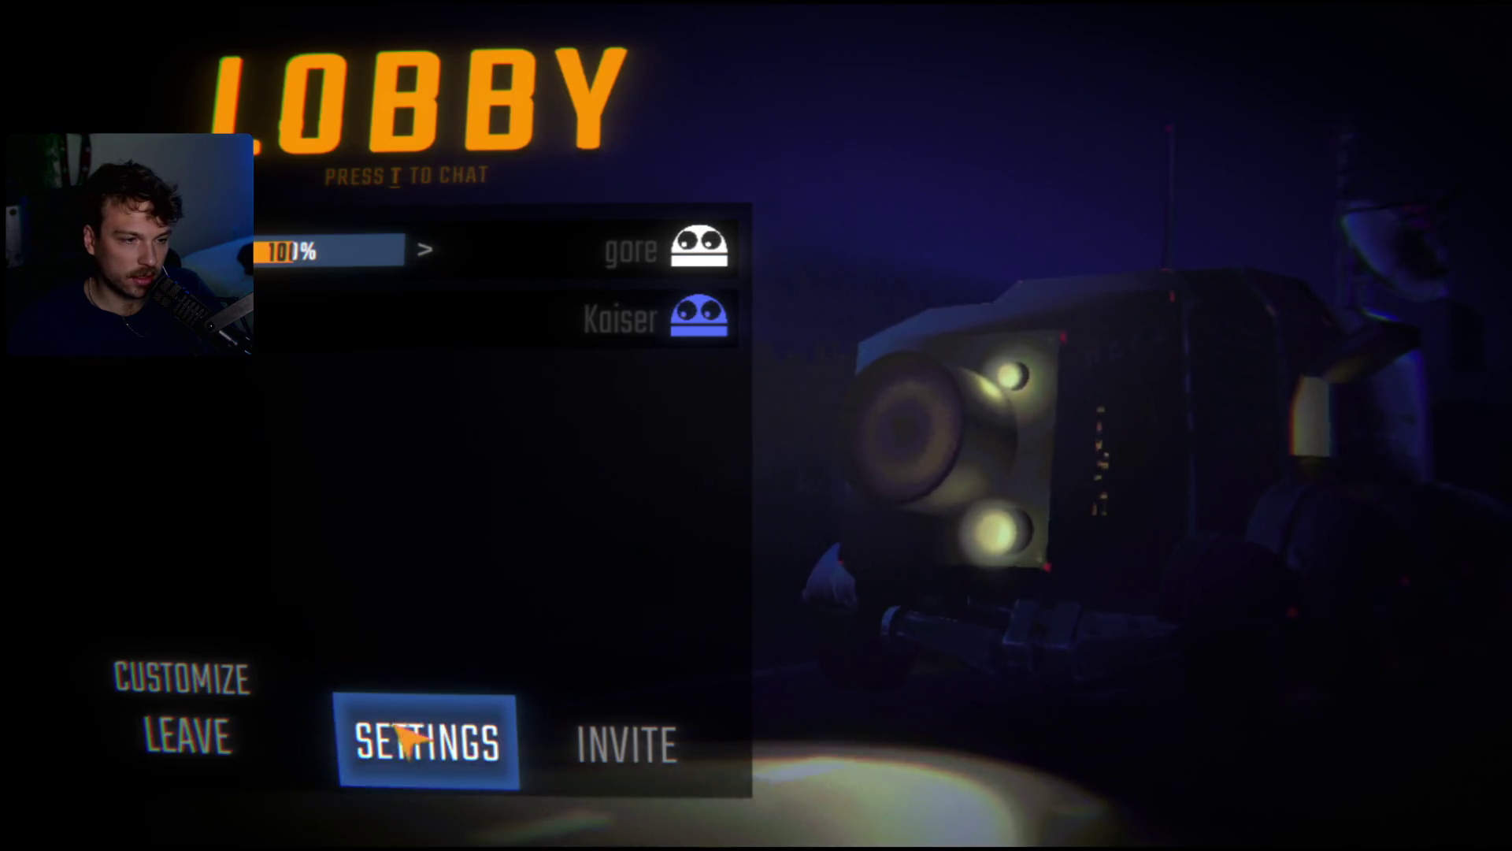